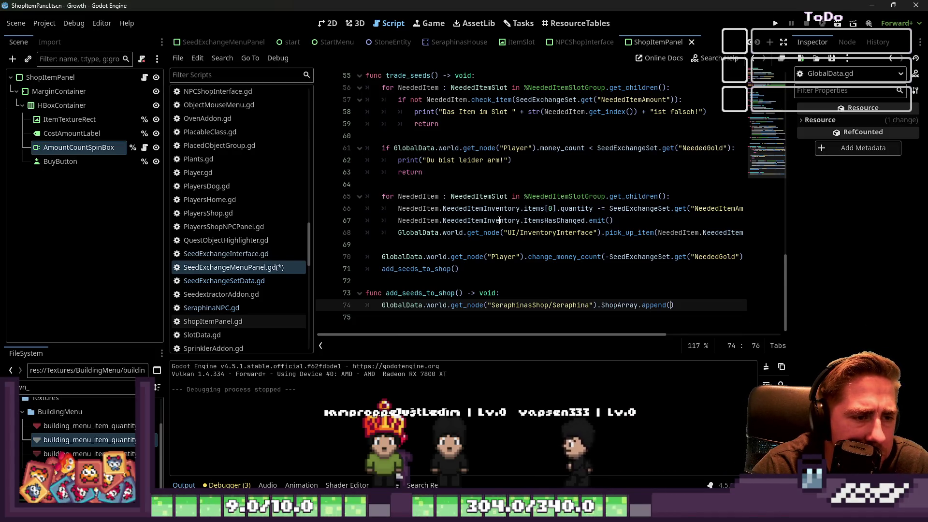
# Look over the preloaded constants and variable declarations, and pick out the SeedExchangeSet variable name
pyautogui.scroll(15, 499, 220)
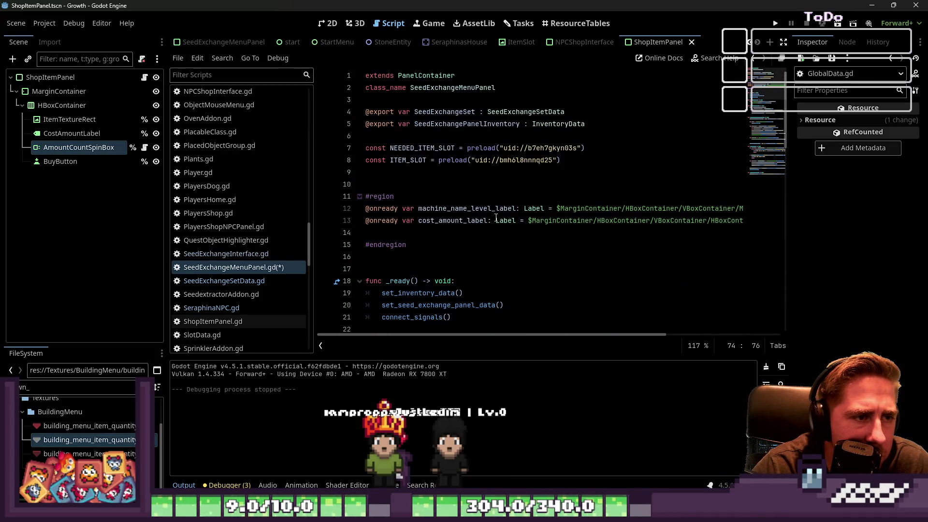
pyautogui.click(400, 164)
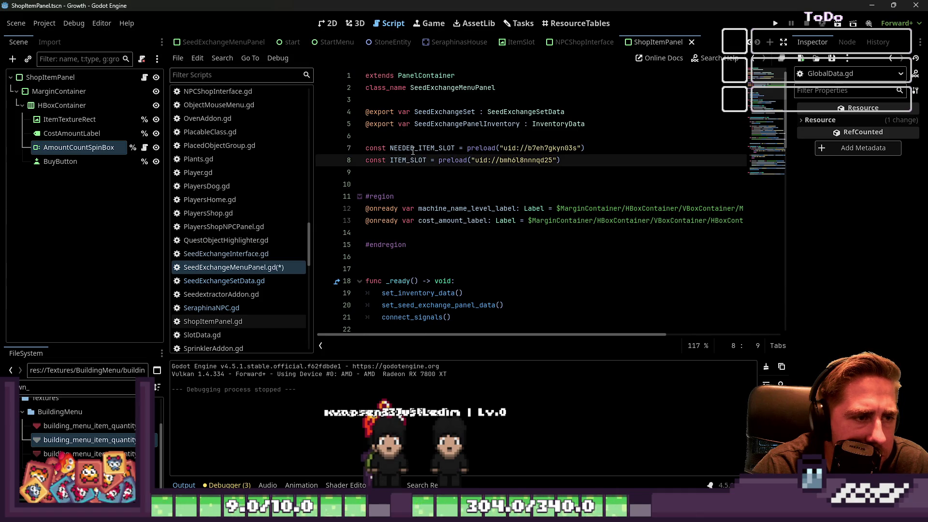
pyautogui.doubleClick(413, 149)
pyautogui.doubleClick(411, 161)
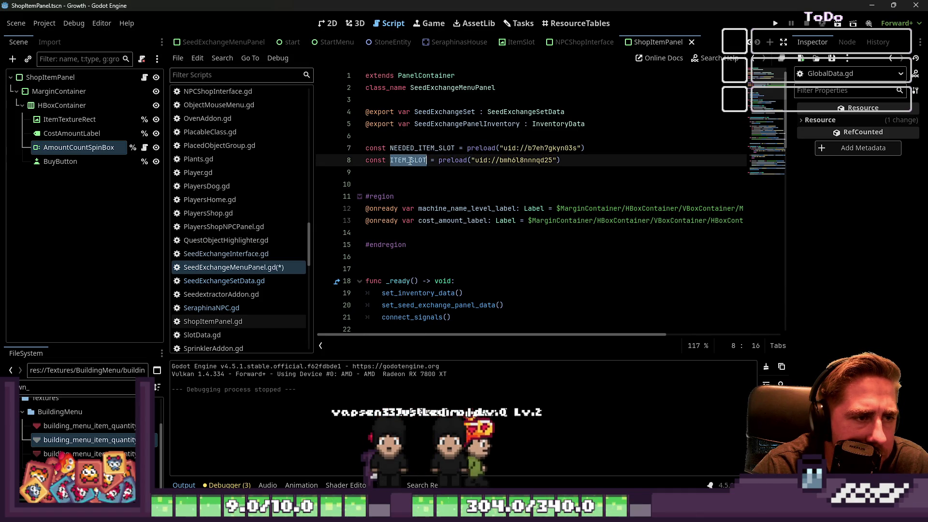
pyautogui.doubleClick(430, 124)
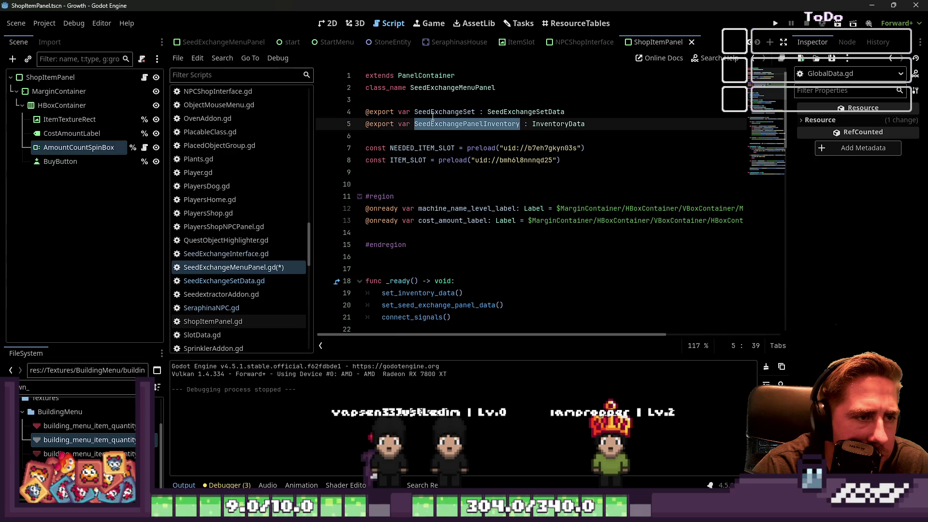
pyautogui.doubleClick(433, 113)
# Insert SeedExchangeSet.get( into the append call on line 74
pyautogui.scroll(-15, 503, 147)
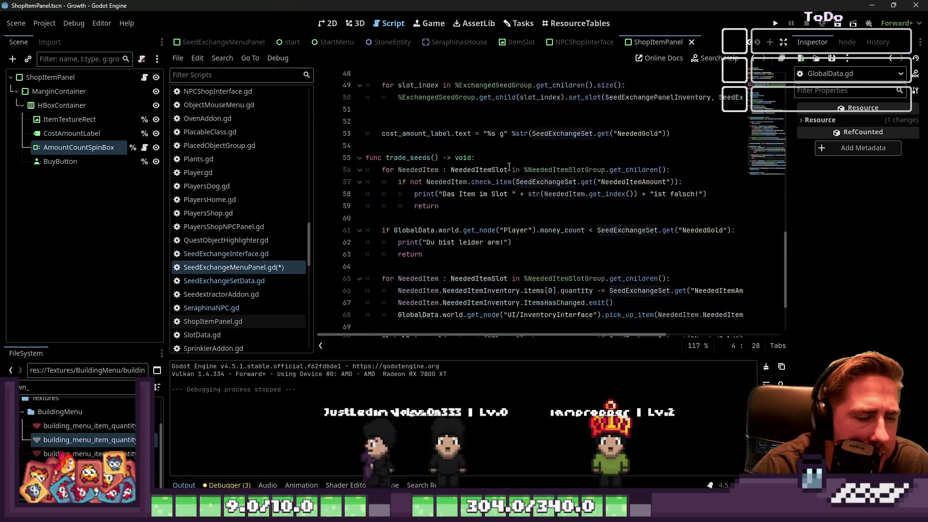
pyautogui.click(667, 306)
pyautogui.write('SeedExchangeSet.')
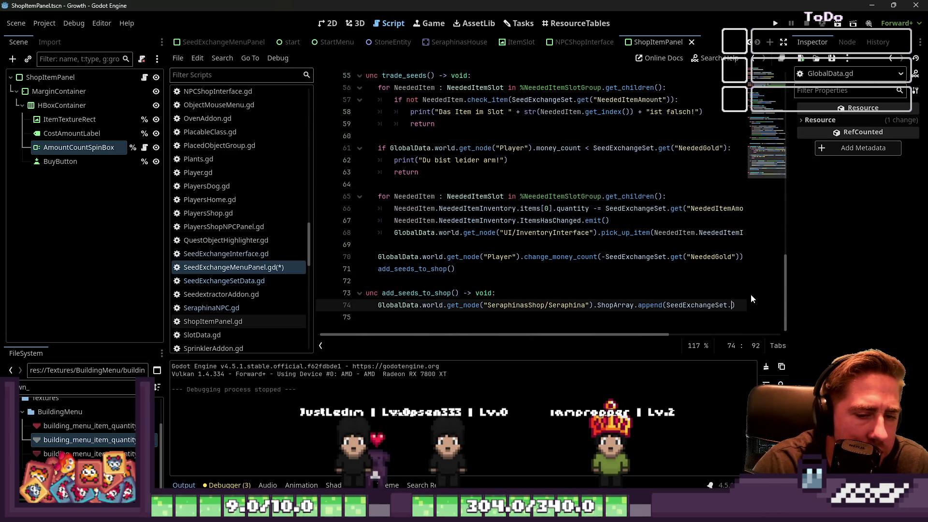
pyautogui.write('.')
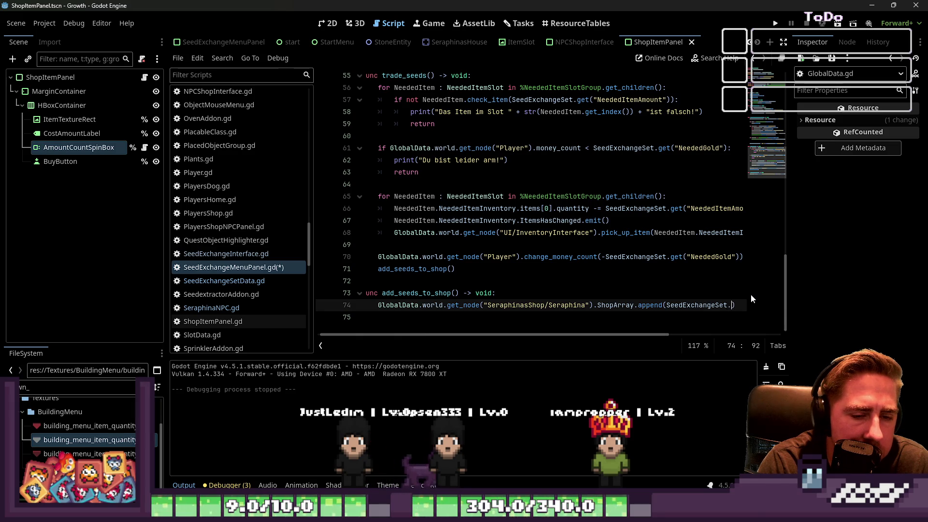
pyautogui.write('get(')
pyautogui.press('Escape')
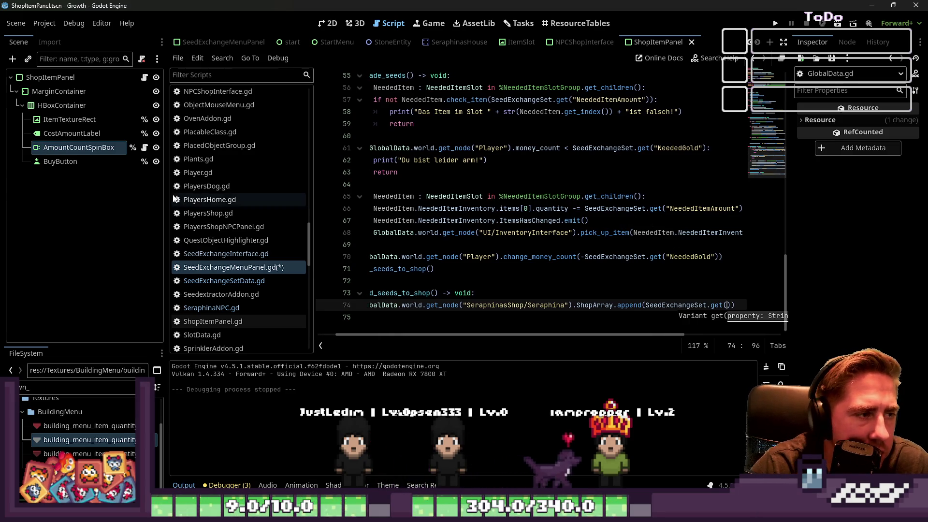
# Check the ExchangedSeeds lookup line further up for reference
pyautogui.scroll(-5, 290, 276)
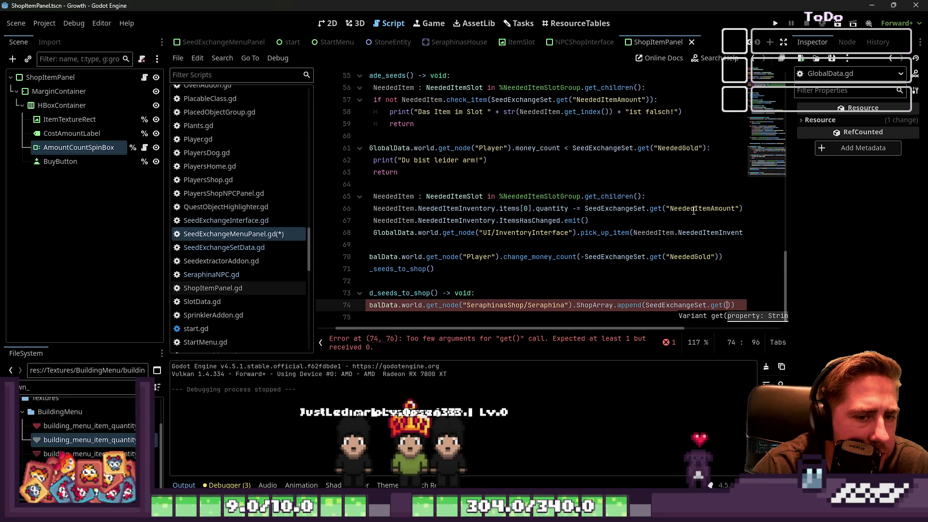
pyautogui.scroll(6, 693, 212)
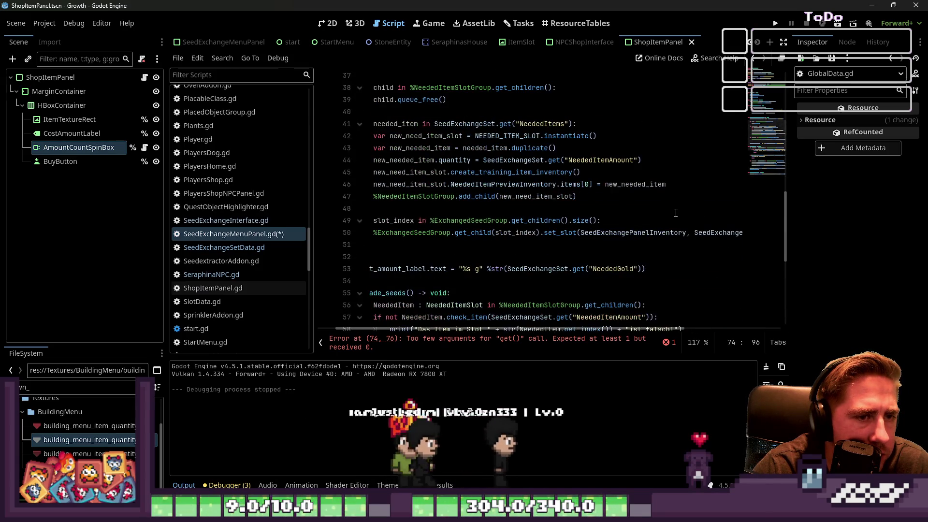
pyautogui.scroll(4, 498, 249)
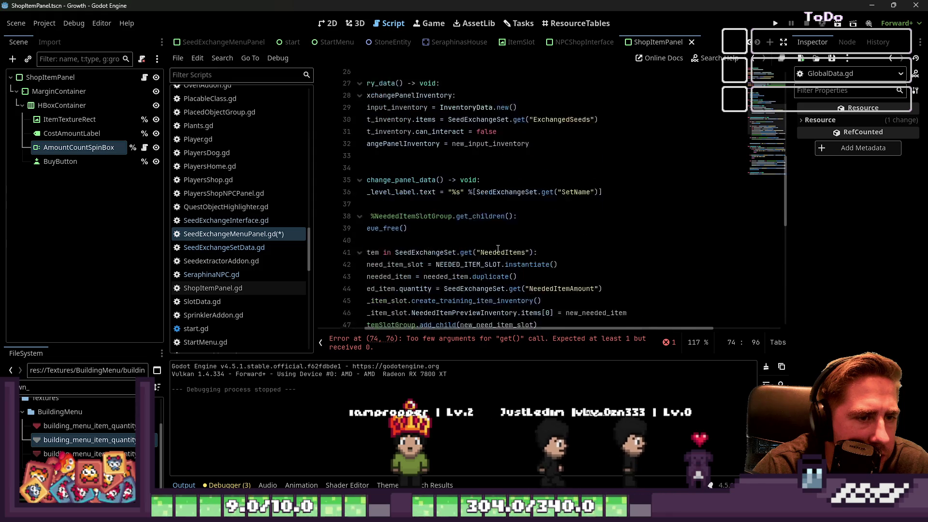
pyautogui.moveTo(561, 135); pyautogui.dragTo(302, 142)
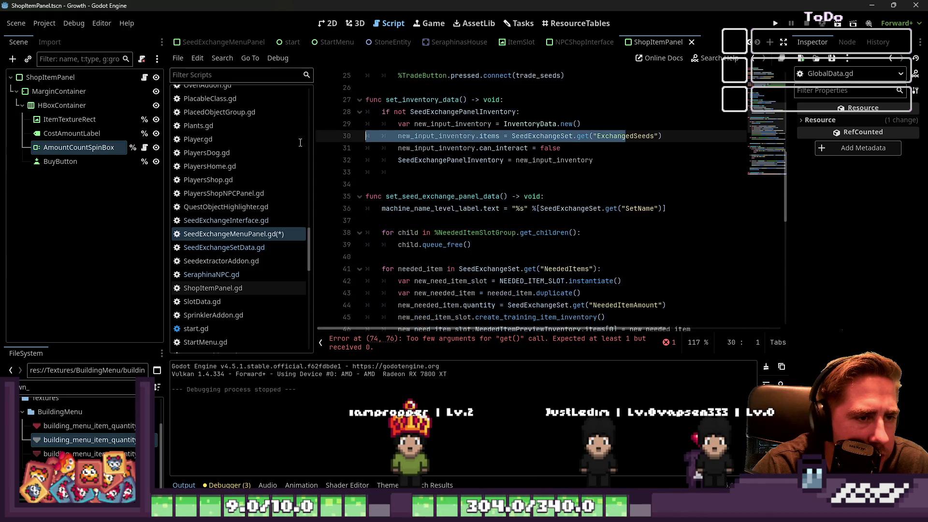
pyautogui.click(548, 135)
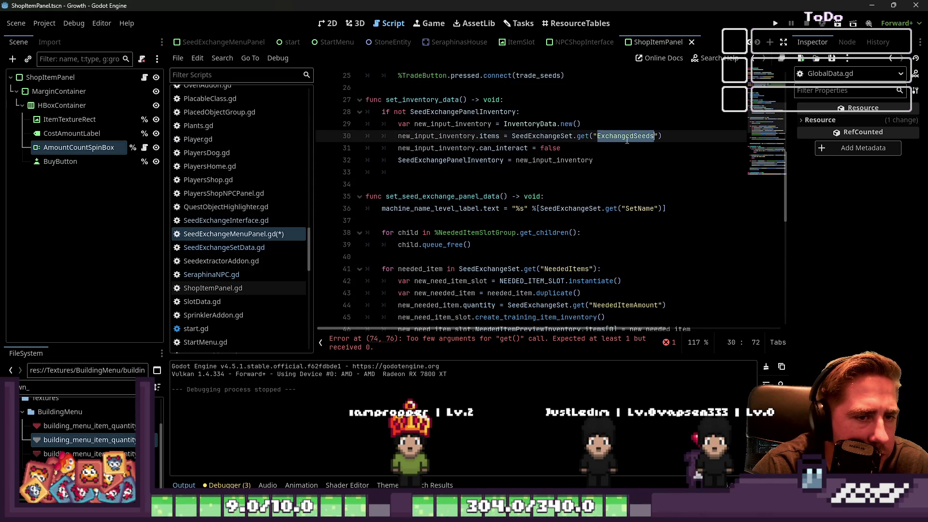
pyautogui.scroll(-10, 605, 185)
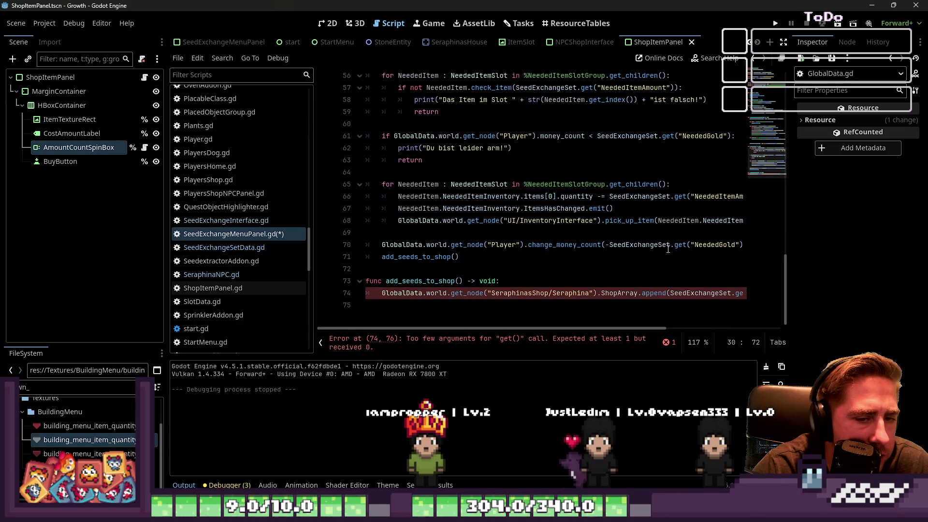
# Finish line 74 as append_array(SeedExchangeSet.get("ExchangedSeeds")) and save the script
pyautogui.click(709, 298)
pyautogui.press('End')
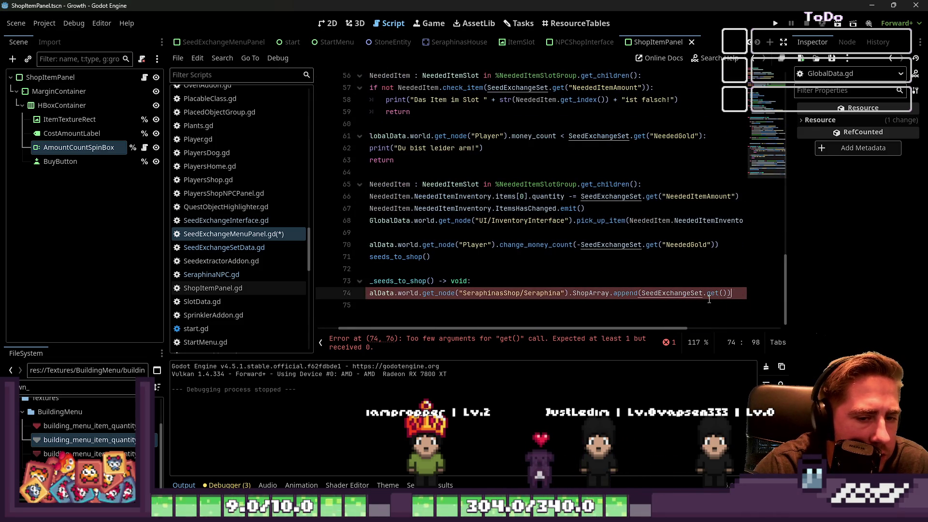
pyautogui.write('ExchangedSeeds')
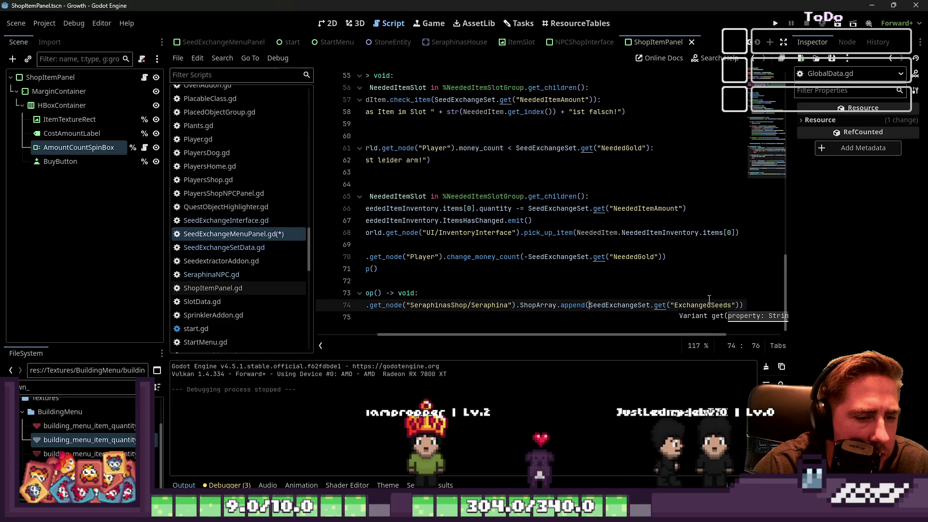
pyautogui.write('_array')
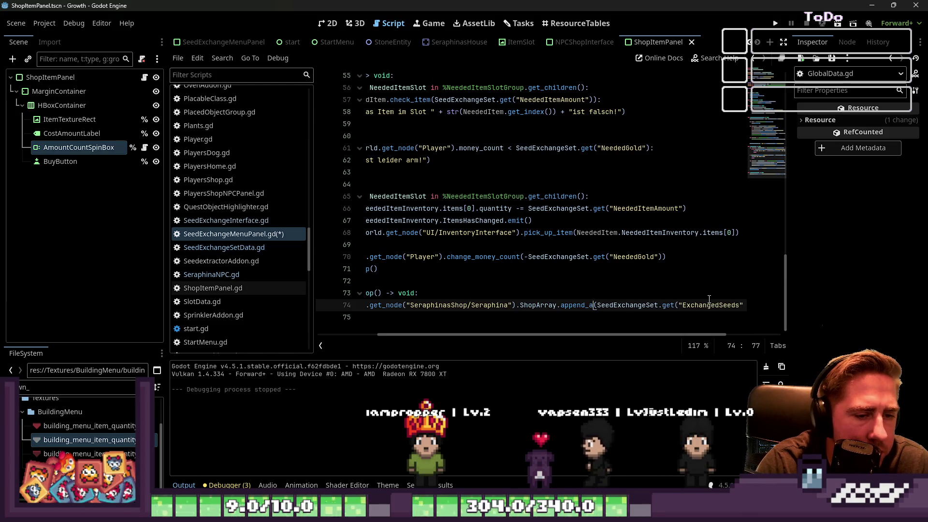
pyautogui.press('Up')
pyautogui.press('Down')
pyautogui.press('Down')
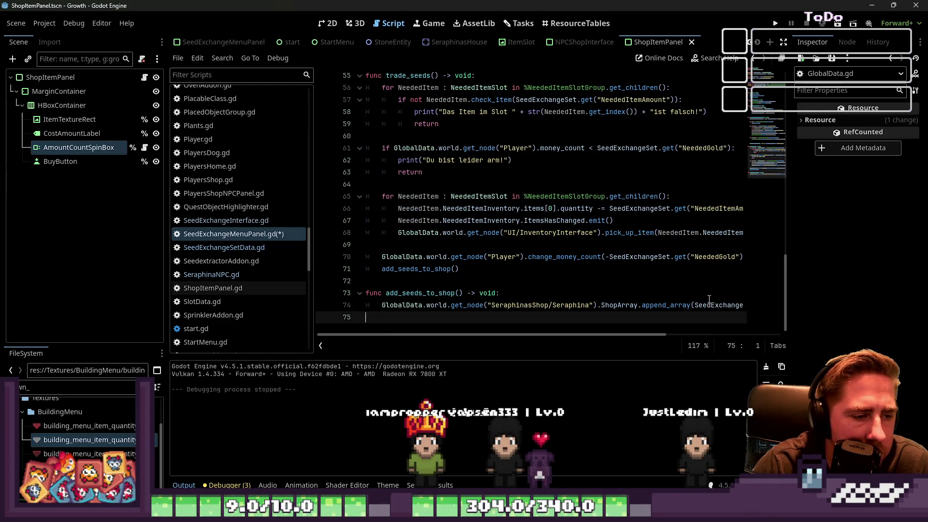
pyautogui.hotkey('ctrl', 's')
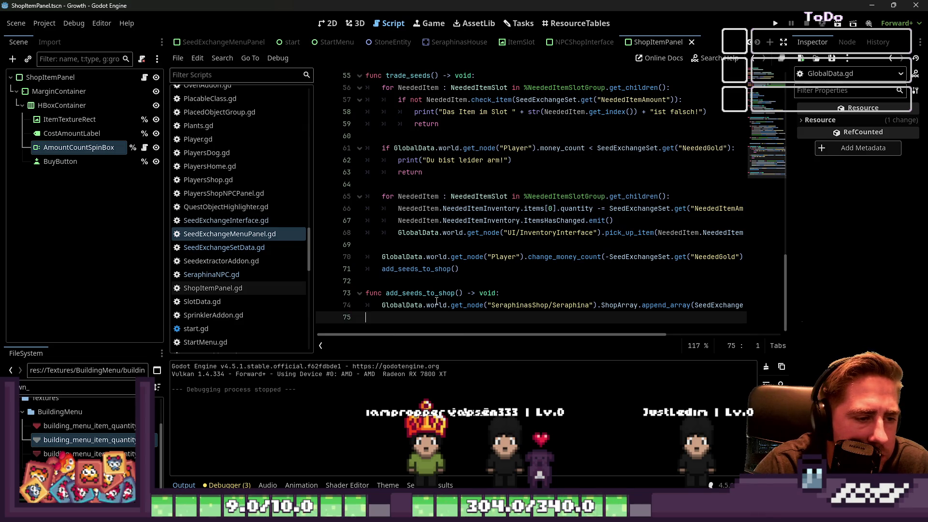
# Inspect add_seeds_to_shop, its call in trade_seeds, and the top-of-file declarations
pyautogui.doubleClick(436, 301)
pyautogui.doubleClick(440, 294)
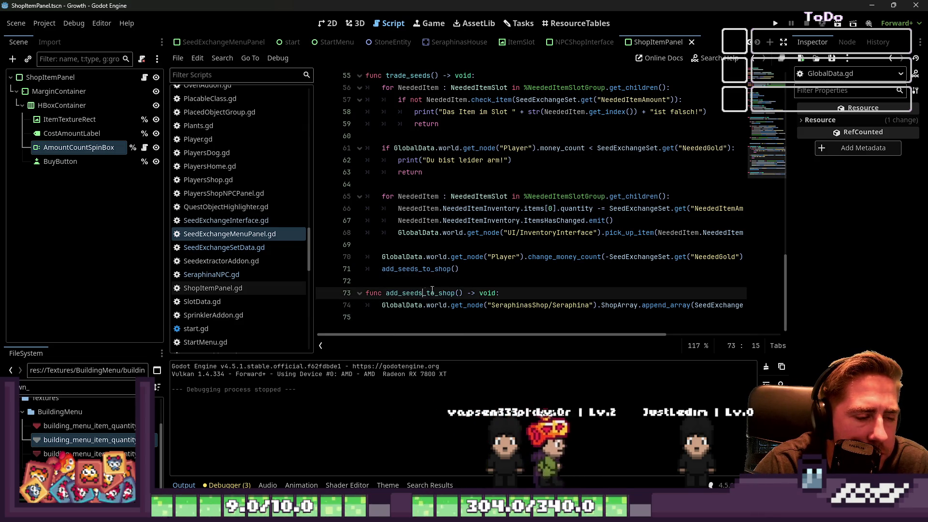
pyautogui.click(465, 270)
pyautogui.scroll(4, 467, 275)
pyautogui.scroll(14, 467, 275)
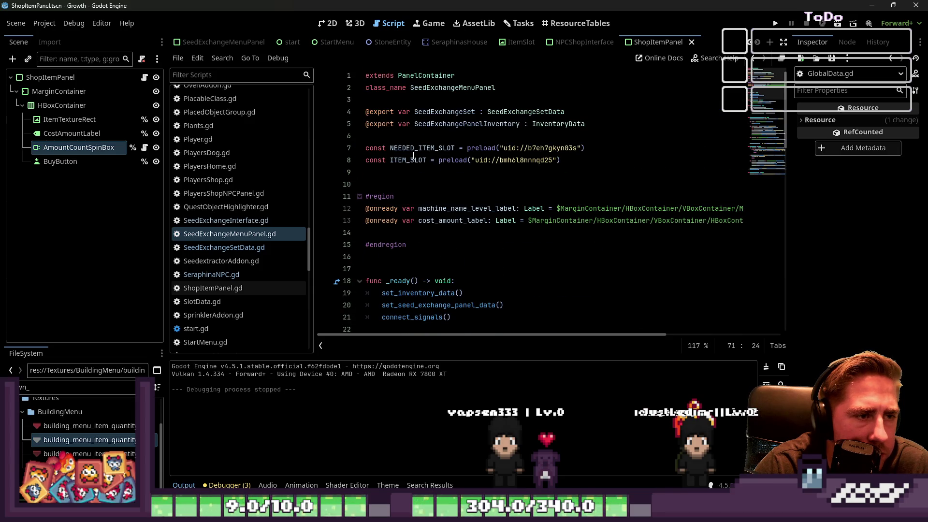
pyautogui.click(411, 159)
pyautogui.click(437, 125)
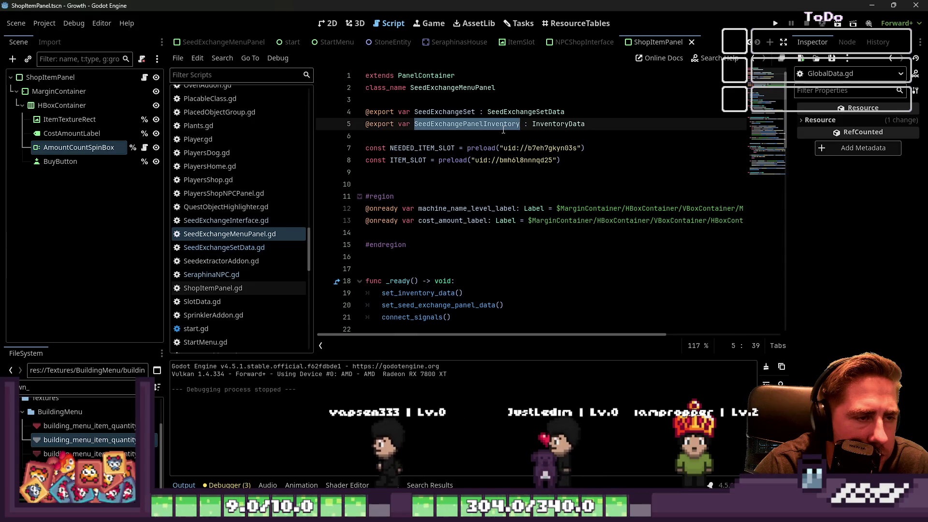
# Review the SeedExchangeSet and ShopArray references, then open SeraphinaNPC.gd
pyautogui.scroll(-8, 503, 129)
pyautogui.scroll(8, 501, 132)
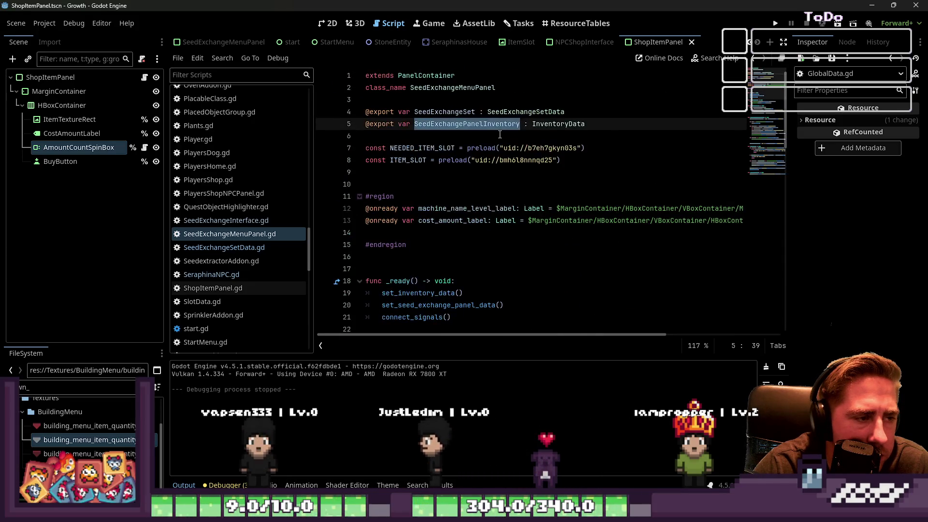
pyautogui.click(479, 136)
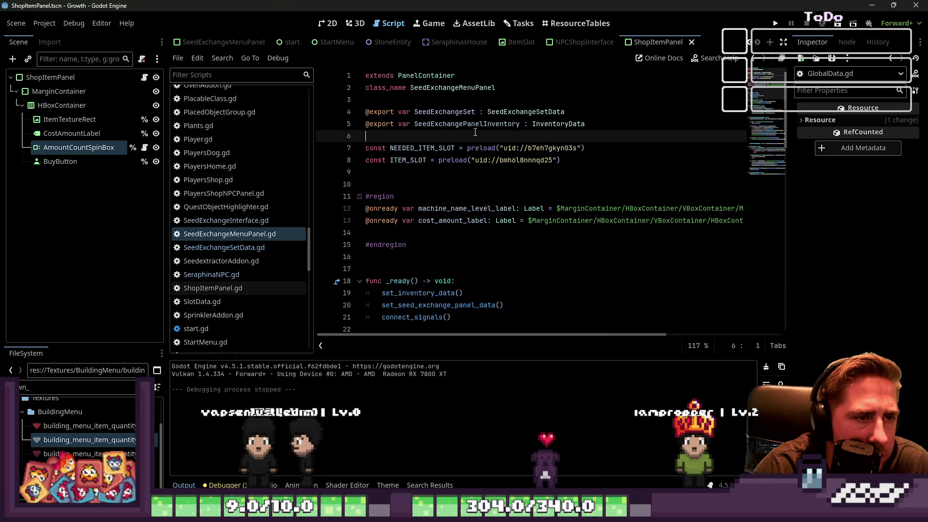
pyautogui.doubleClick(479, 121)
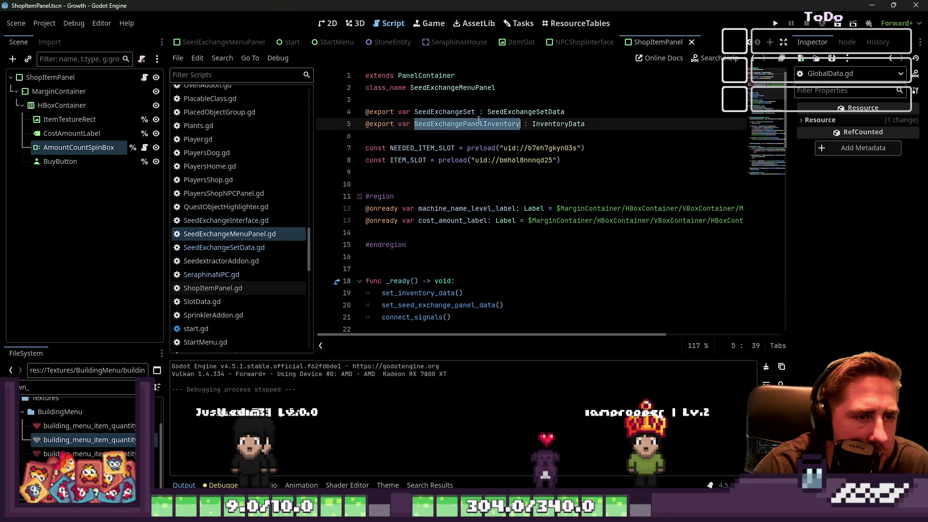
pyautogui.scroll(-20, 463, 296)
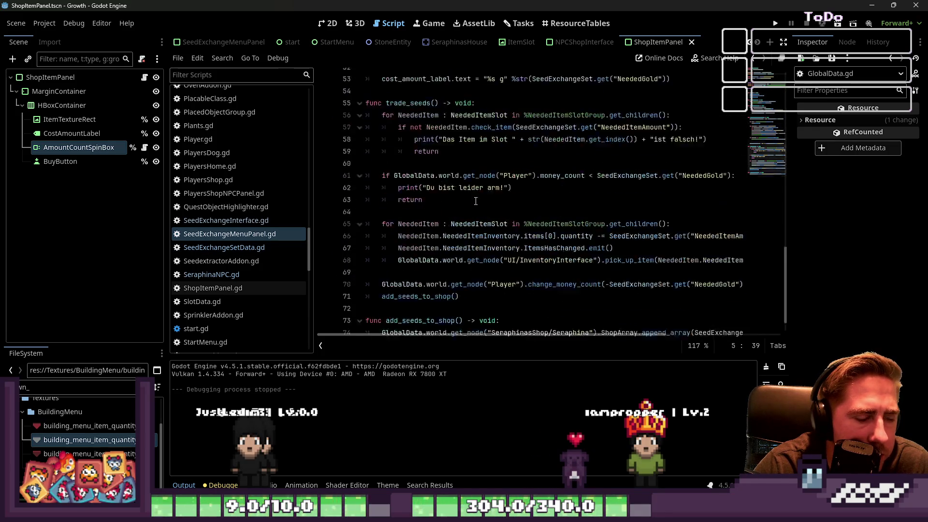
pyautogui.click(463, 296)
pyautogui.click(606, 306)
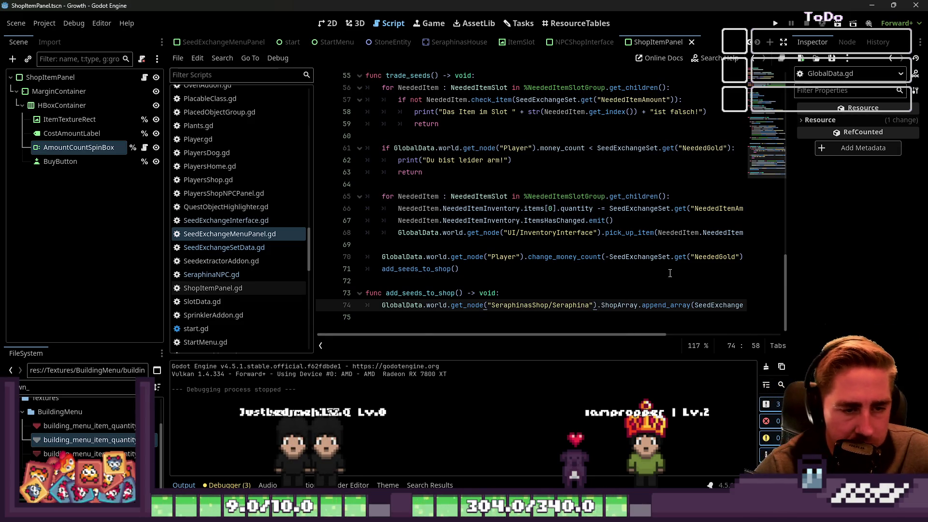
pyautogui.scroll(18, 628, 271)
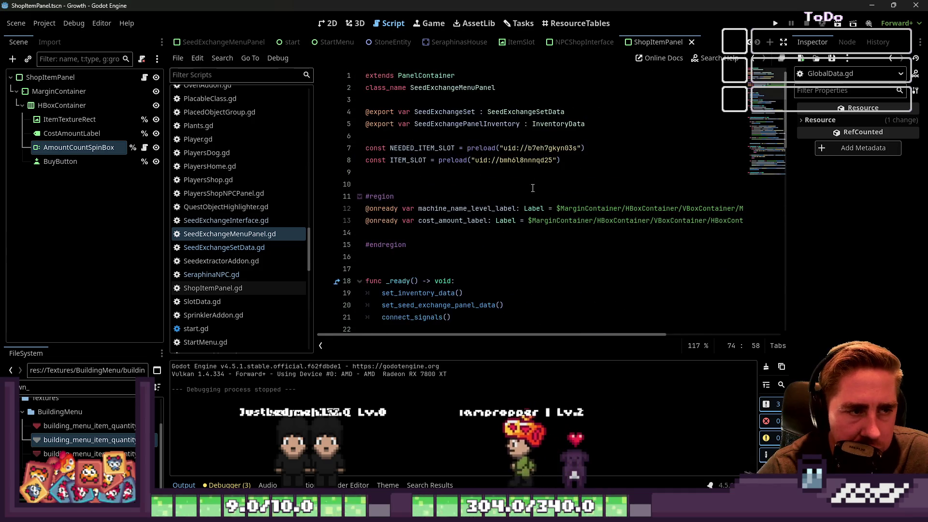
pyautogui.doubleClick(444, 111)
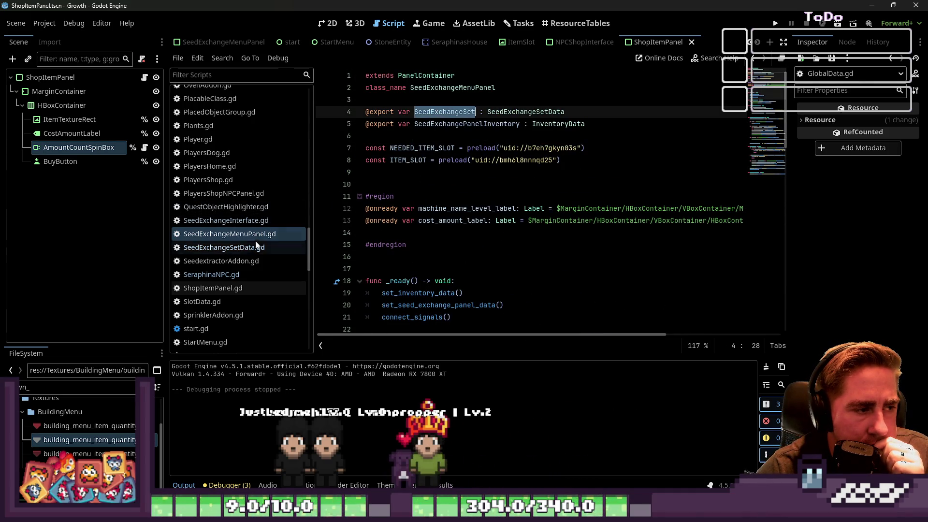
pyautogui.click(232, 275)
# Review SeraphinaNPC's SeedExchangeSetUnlocked variable and its empty default array
pyautogui.click(487, 221)
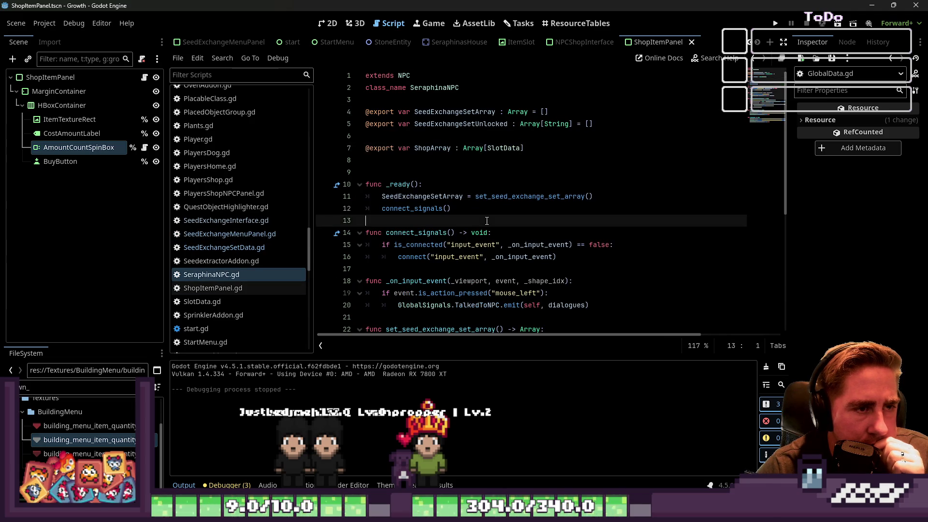
pyautogui.doubleClick(463, 124)
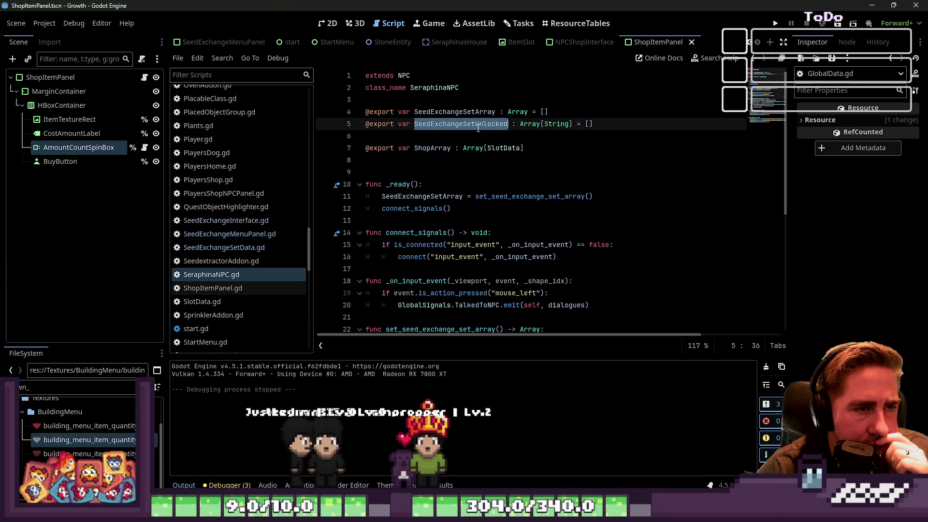
pyautogui.click(589, 124)
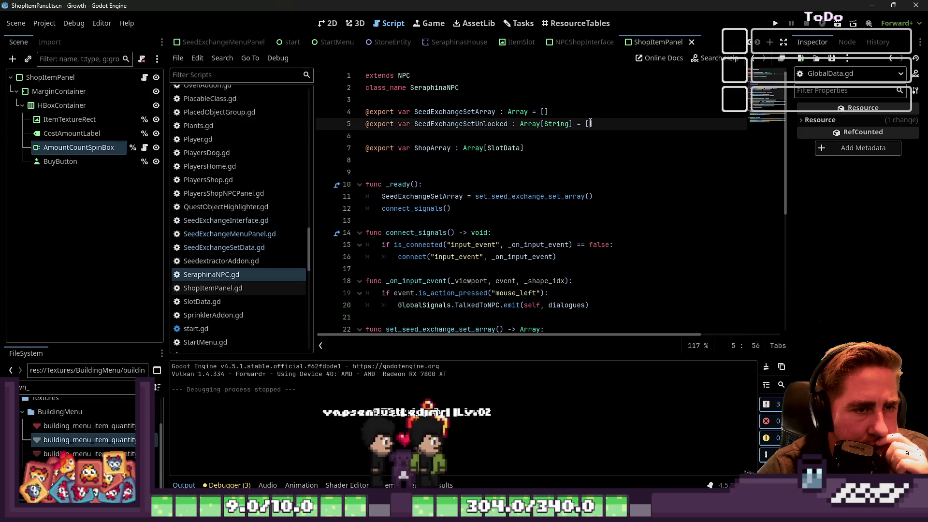
pyautogui.scroll(-1, 615, 160)
pyautogui.scroll(-5, 616, 161)
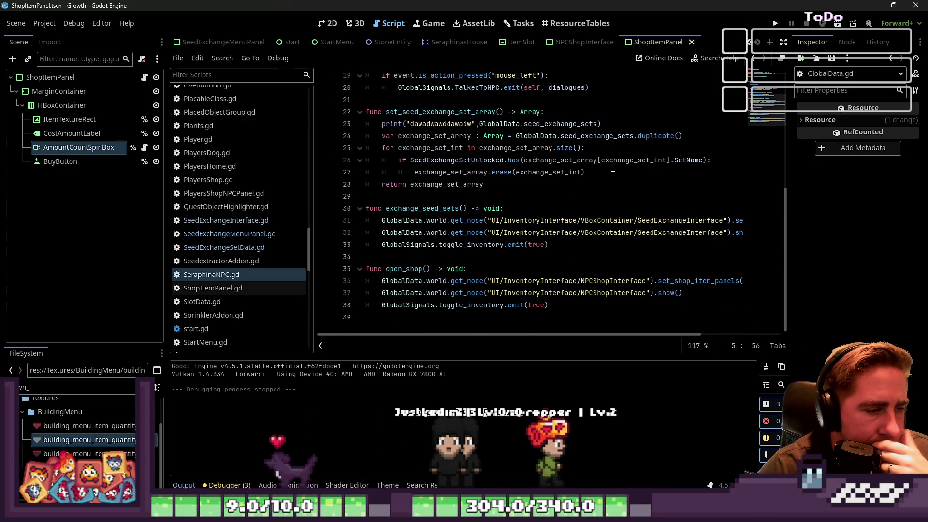
# Start an add_items_to_shop function after open_shop, then switch to SeedExchangeSetData.gd
pyautogui.click(414, 304)
pyautogui.click(412, 312)
pyautogui.press('Return')
pyautogui.write('func add')
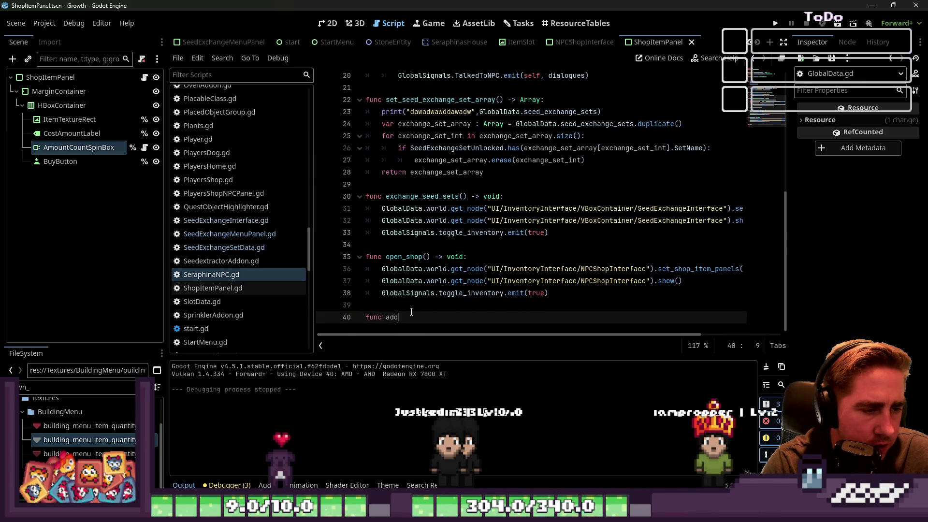
pyautogui.write('_')
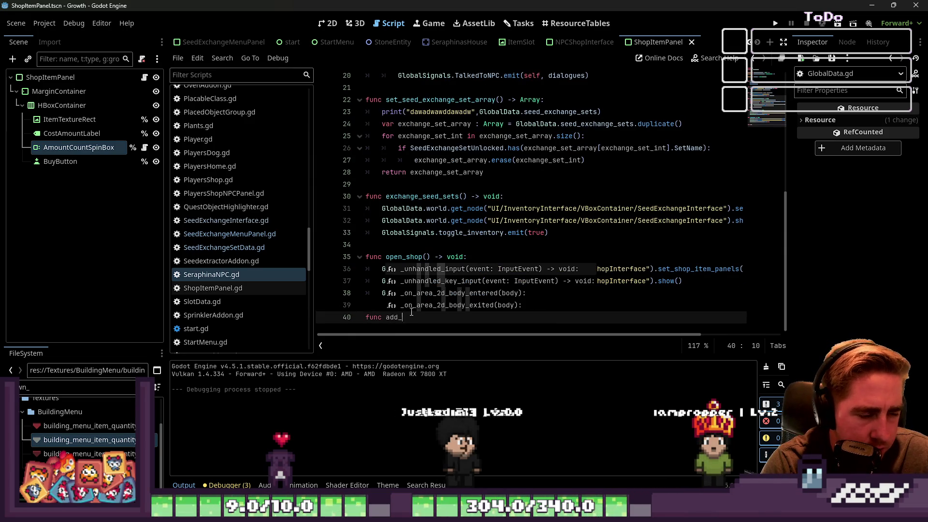
pyautogui.write('items_to _')
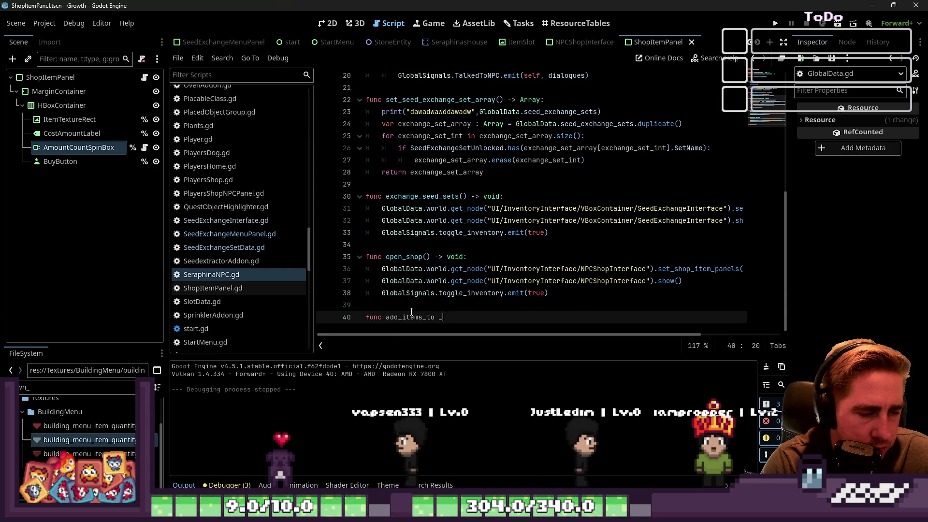
pyautogui.press('BackSpace')
pyautogui.press('BackSpace')
pyautogui.write('_')
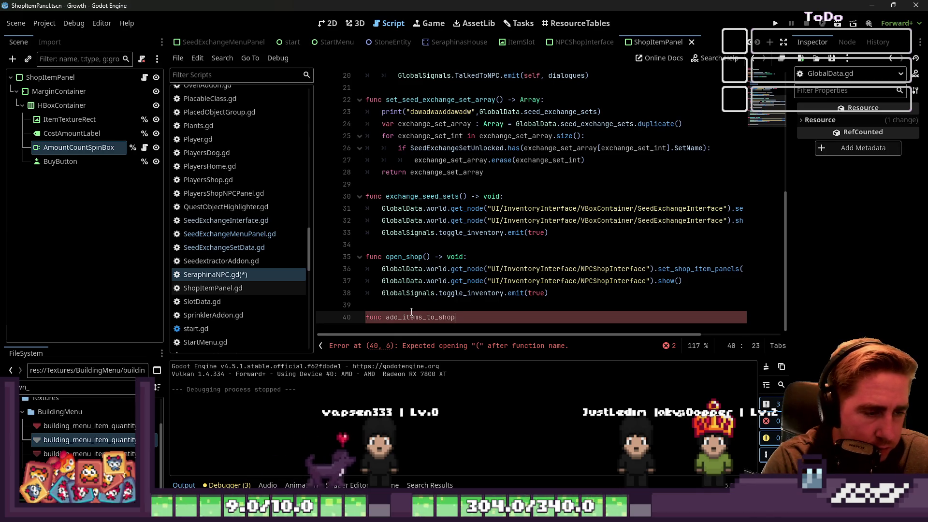
pyautogui.click(255, 235)
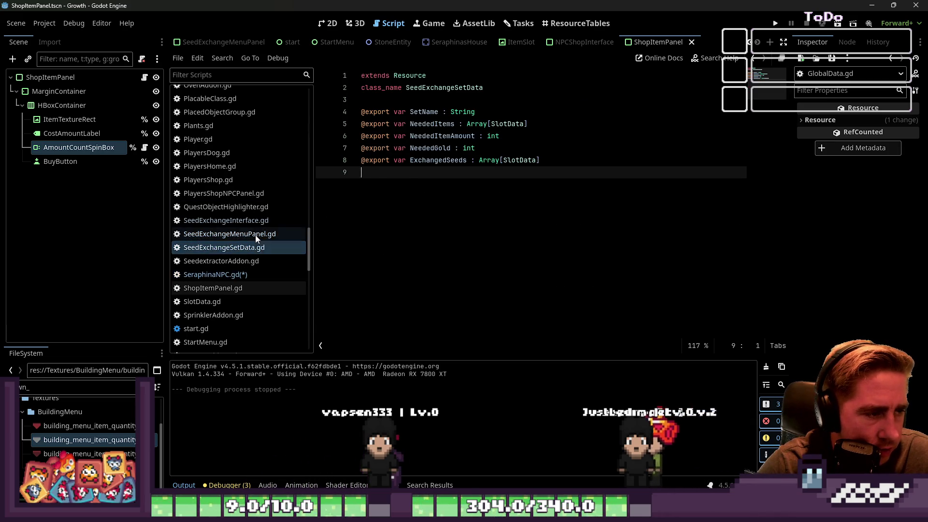
# Browse the seed exchange scripts in the script list for the shop code
pyautogui.click(252, 220)
pyautogui.click(278, 233)
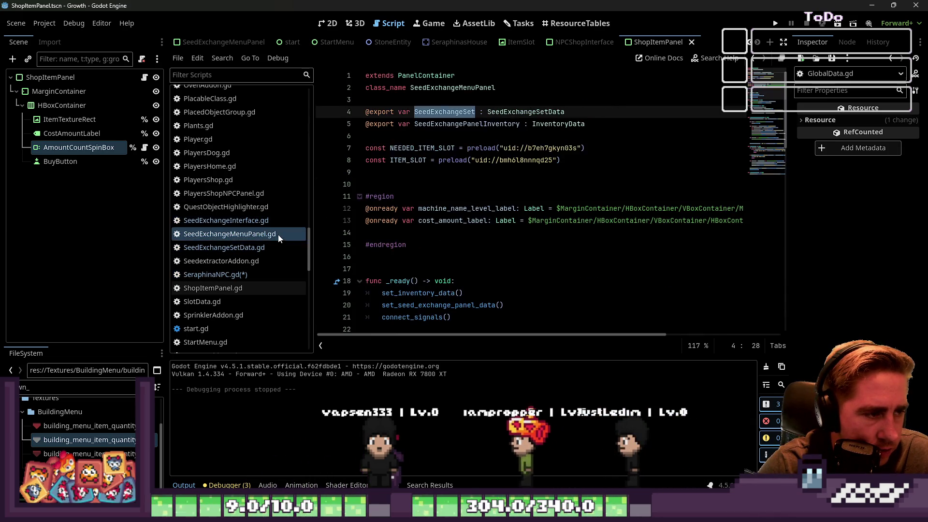
pyautogui.click(243, 248)
pyautogui.click(251, 206)
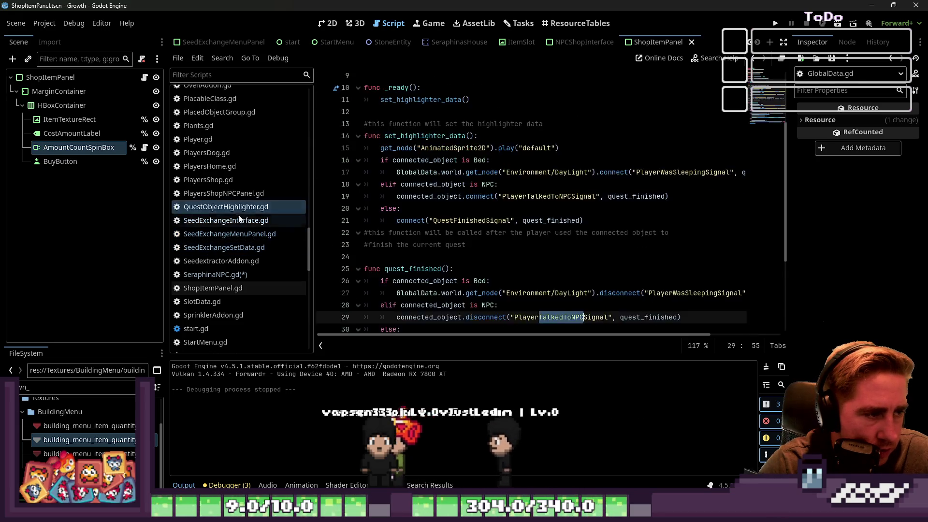
pyautogui.click(251, 221)
pyautogui.click(241, 233)
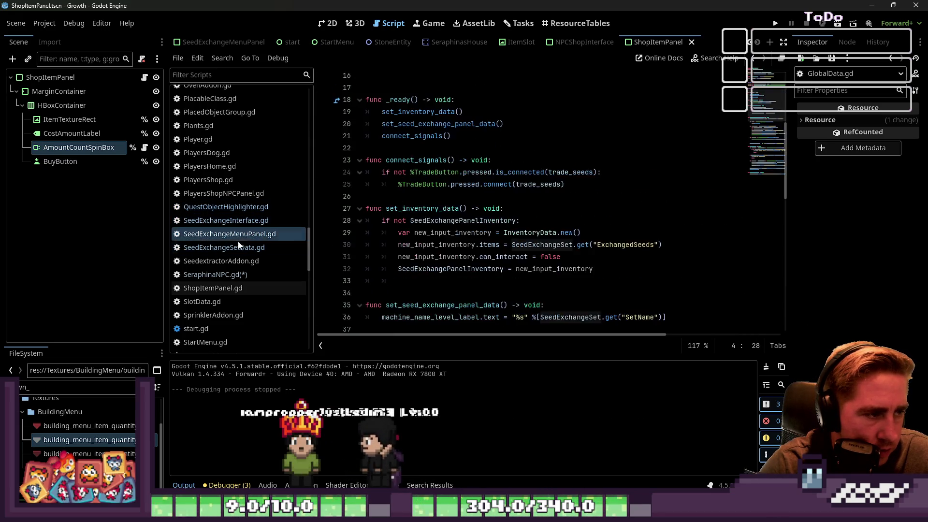
pyautogui.click(240, 247)
pyautogui.click(237, 207)
pyautogui.scroll(15, 247, 219)
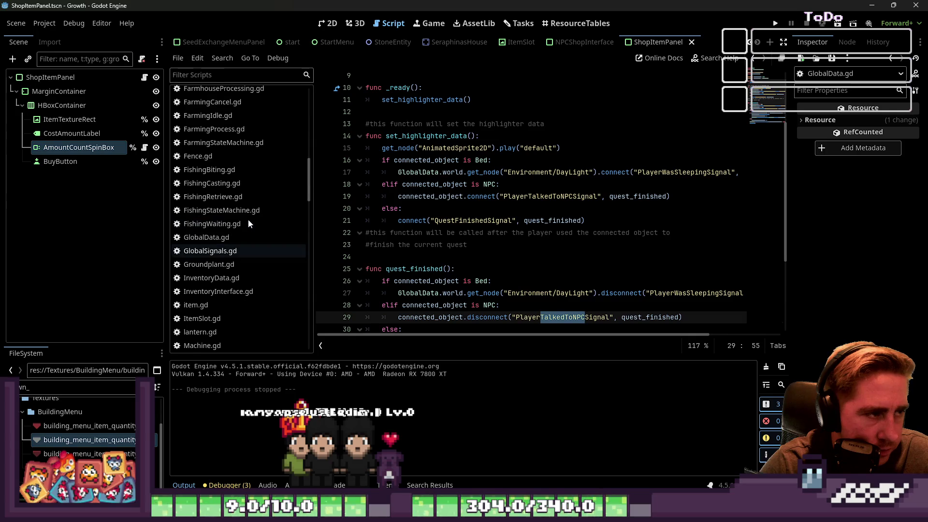
pyautogui.scroll(-15, 249, 223)
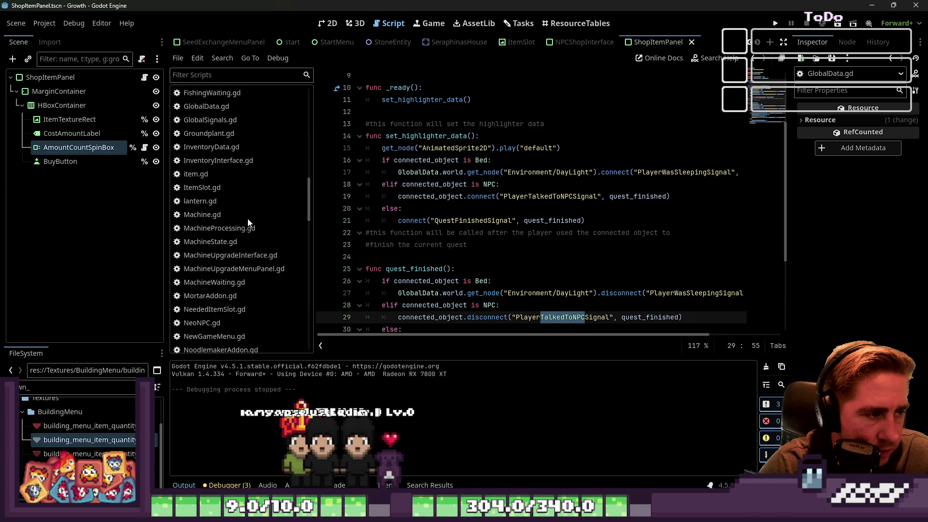
# In SeedExchangeMenuPanel.gd, delete the add_seeds_to_shop function and prefix the line 71 call with GlobalData
pyautogui.click(245, 237)
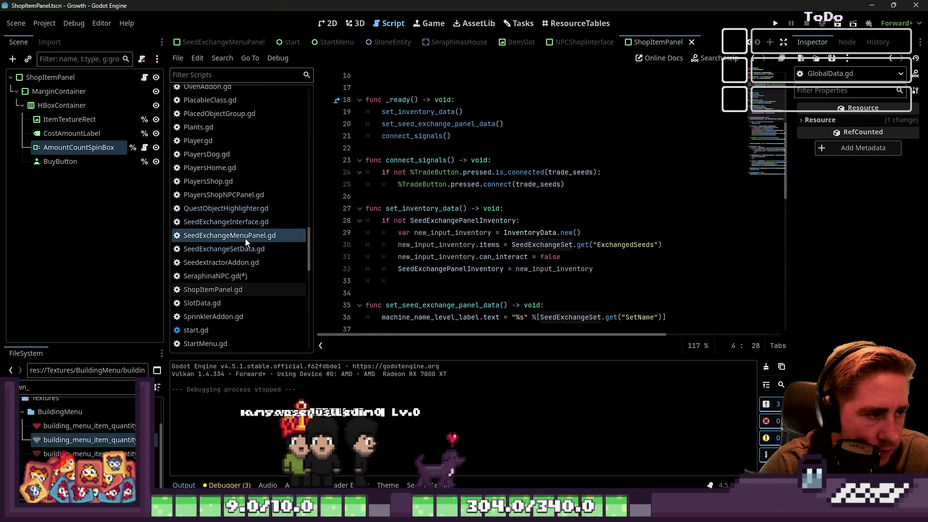
pyautogui.scroll(-5, 480, 289)
pyautogui.scroll(-6, 480, 289)
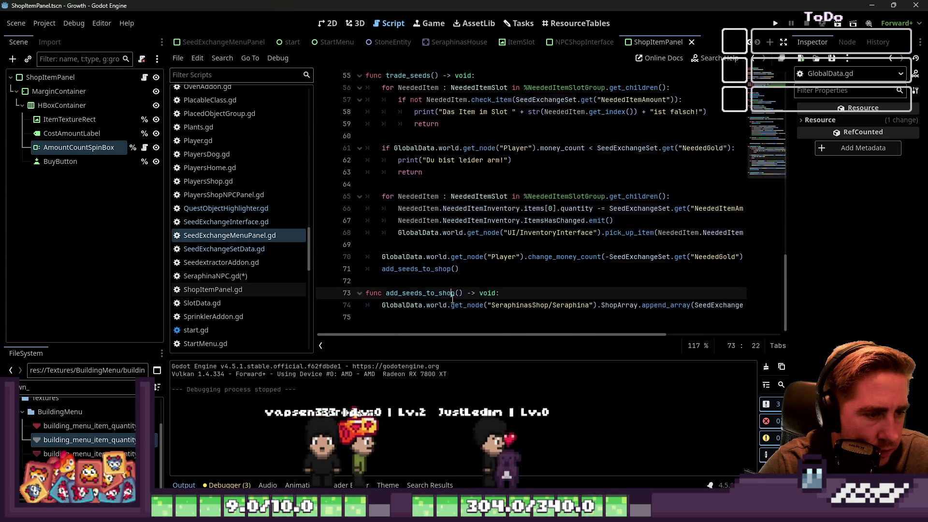
pyautogui.moveTo(377, 317); pyautogui.dragTo(366, 293)
pyautogui.press('BackSpace')
pyautogui.press('BackSpace')
pyautogui.press('BackSpace')
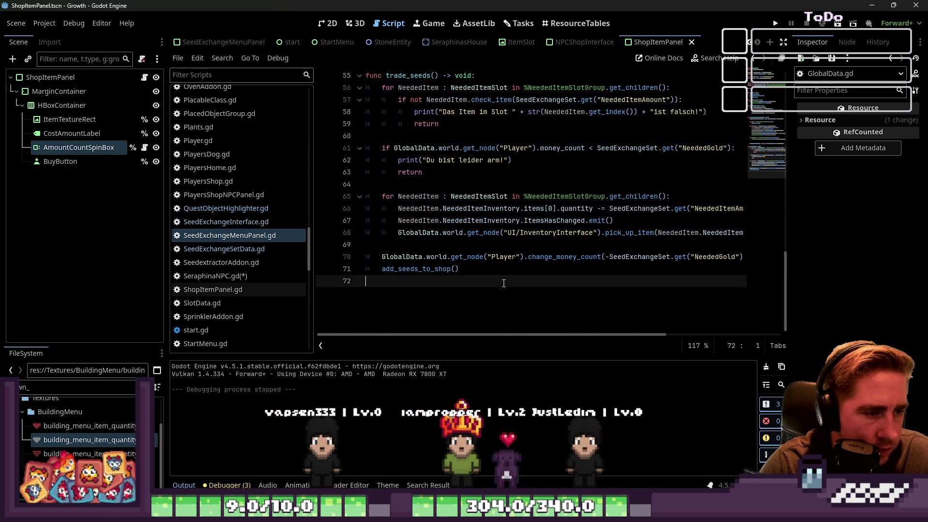
pyautogui.press('Up')
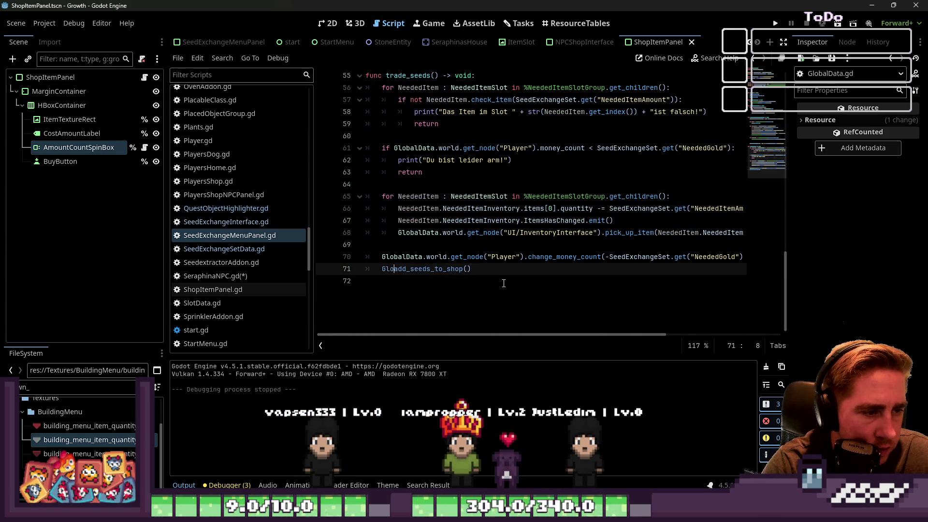
pyautogui.hotkey('ctrl', 'space')
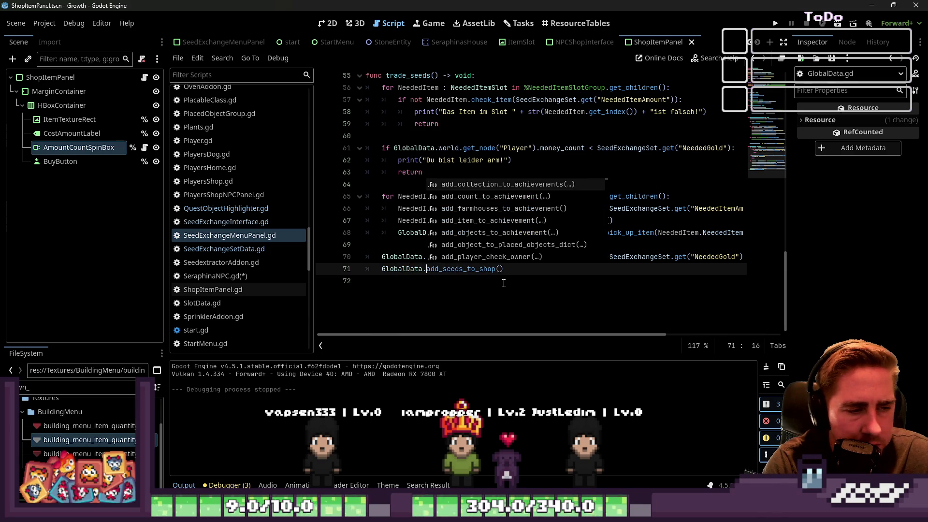
# Make line 71 call get_node("SeraphinasShop/Seraphina")
pyautogui.write('get_node(')
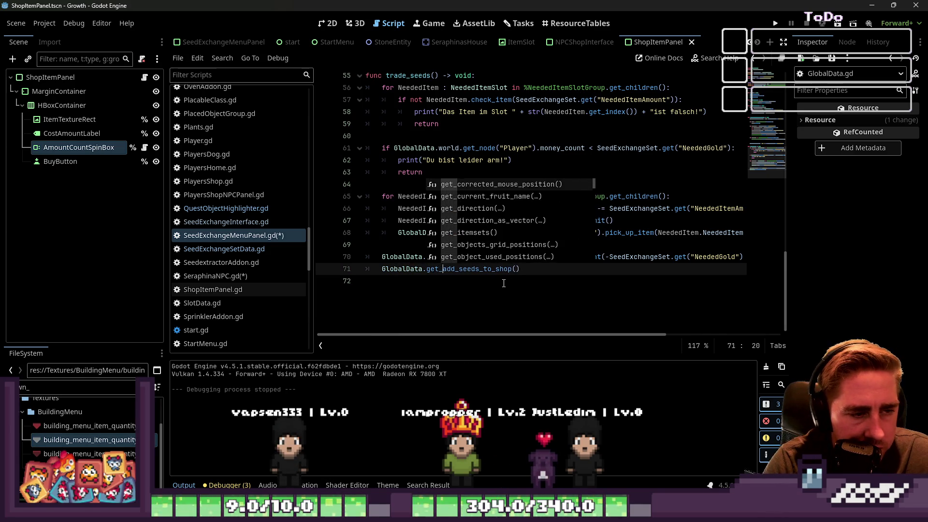
pyautogui.write(').')
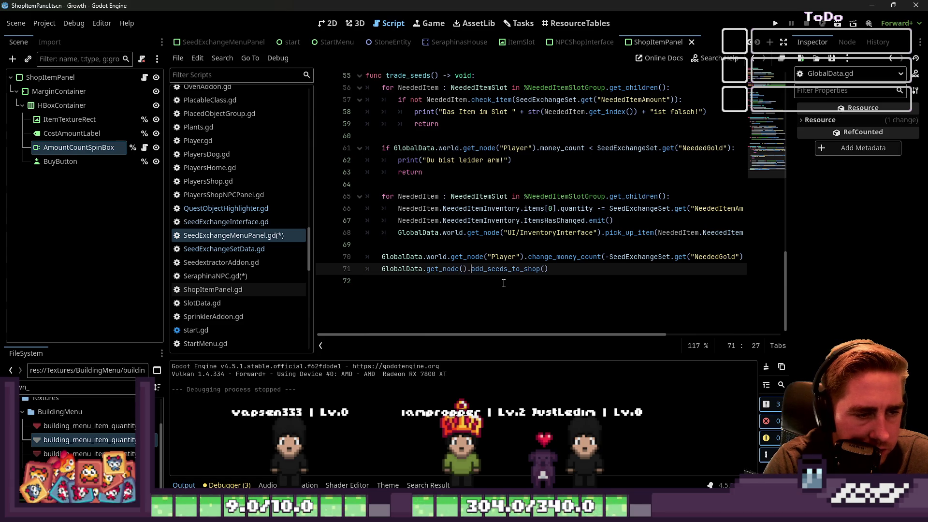
pyautogui.press('Left')
pyautogui.press('Left')
pyautogui.write('"Se')
pyautogui.press('Escape')
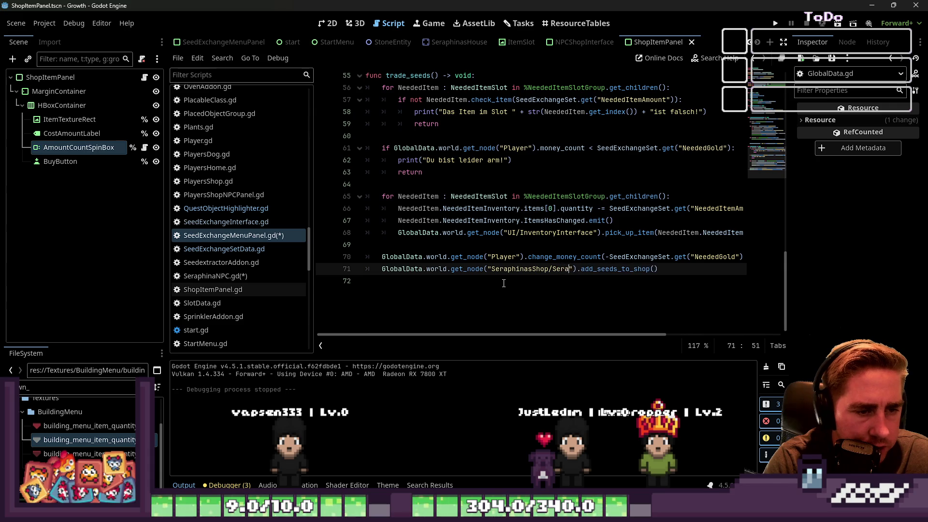
pyautogui.write('aphina')
pyautogui.press('End')
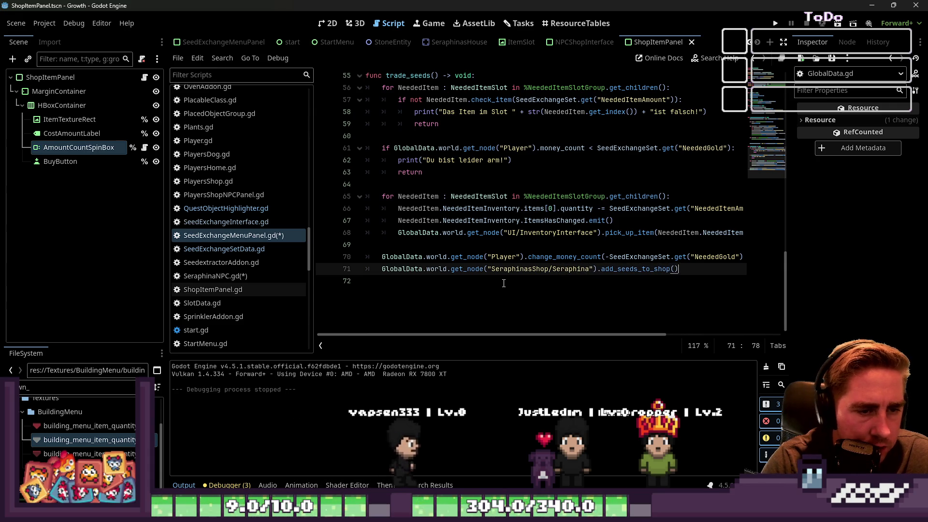
# Move the SeedExchangeSet.get("ExchangedSeeds") argument into the add_seeds_to_shop call and delete the leftovers
pyautogui.scroll(15, 498, 282)
pyautogui.scroll(-15, 489, 281)
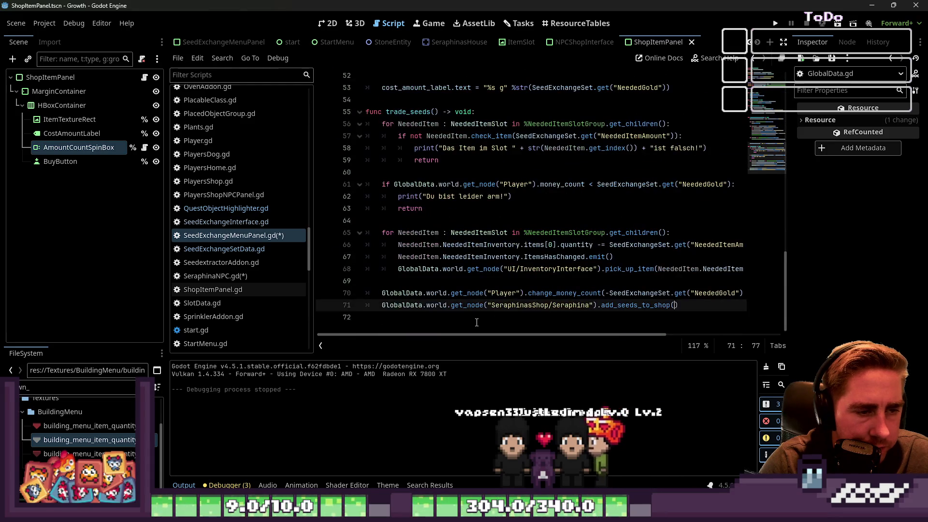
pyautogui.click(477, 322)
pyautogui.hotkey('ctrl', 'v')
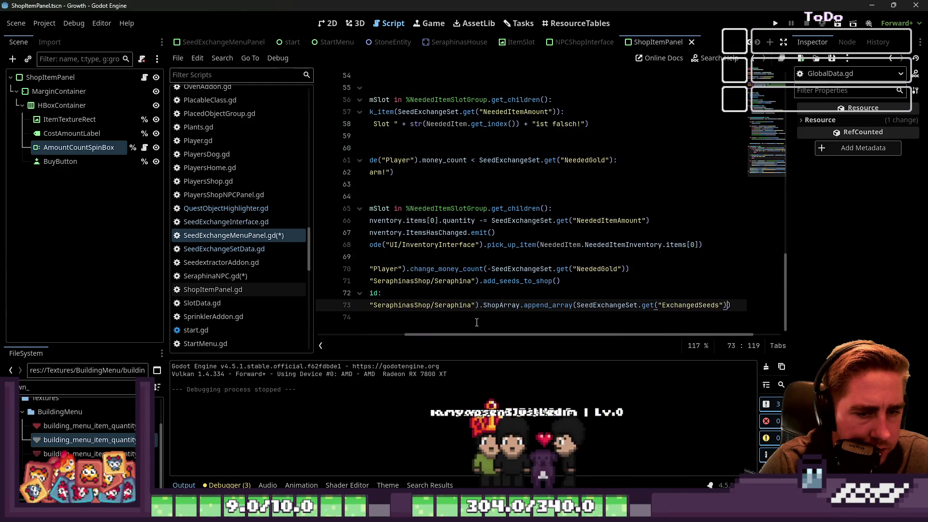
pyautogui.hotkey('ctrl', 'shift', 'Left')
pyautogui.hotkey('ctrl', 'shift', 'Left')
pyautogui.hotkey('ctrl', 'shift', 'Left')
pyautogui.hotkey('shift', 'Up')
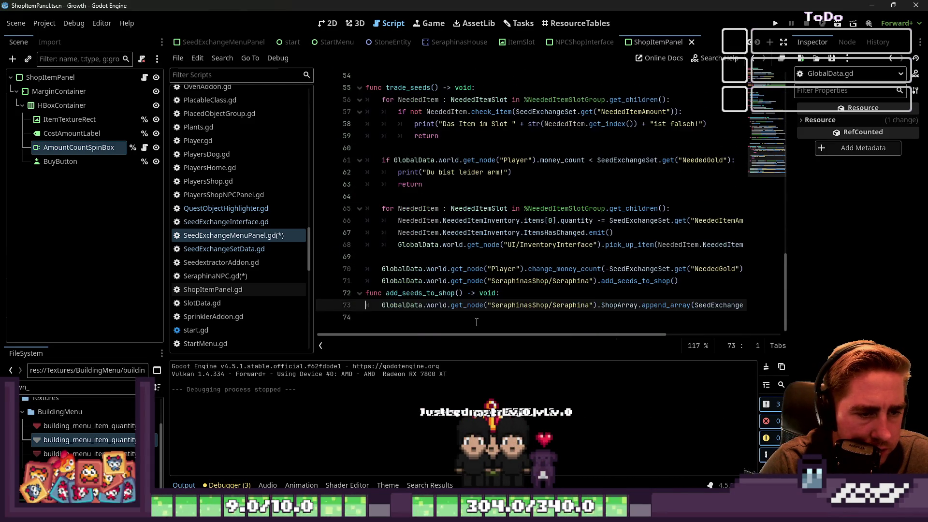
pyautogui.hotkey('shift', 'Home')
pyautogui.press('BackSpace')
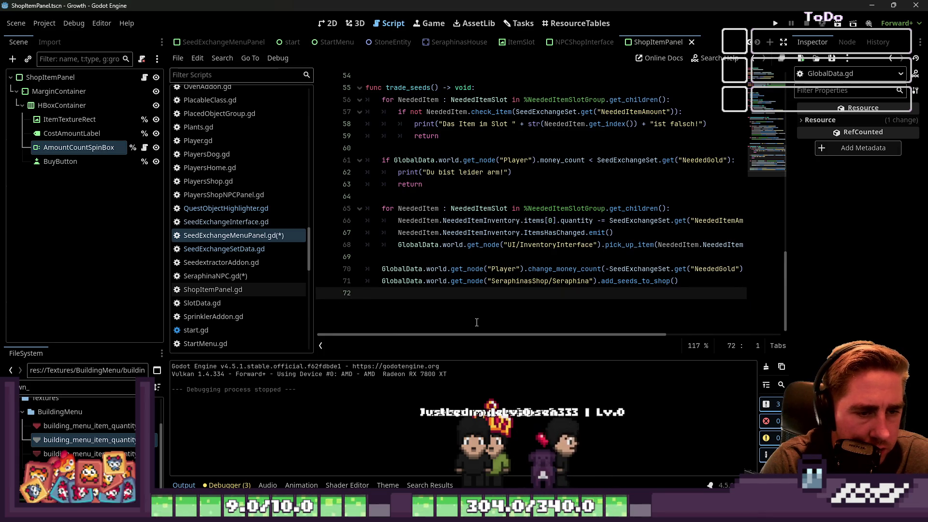
pyautogui.hotkey('ctrl', 'z')
pyautogui.hotkey('ctrl', 'z')
pyautogui.hotkey('ctrl', 'z')
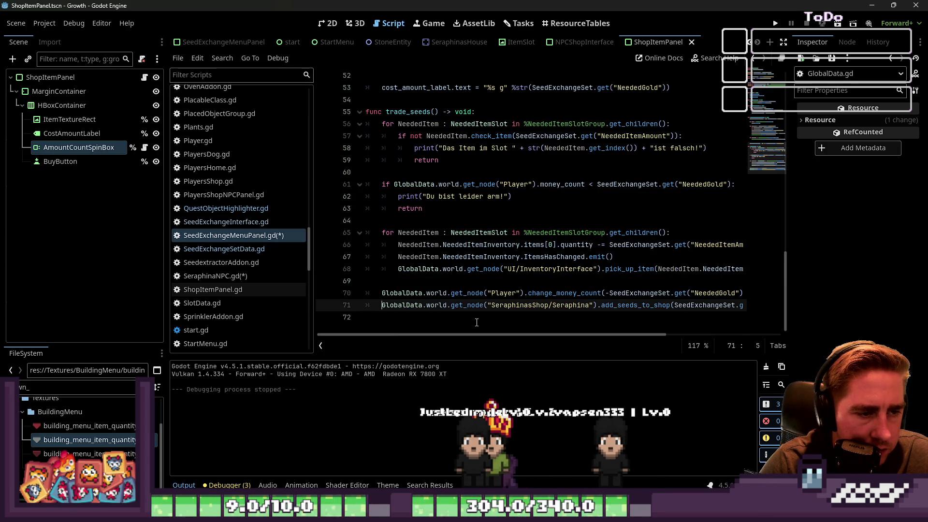
pyautogui.hotkey('ctrl', 'Right')
pyautogui.hotkey('ctrl', 'Right')
pyautogui.hotkey('ctrl', 'Right')
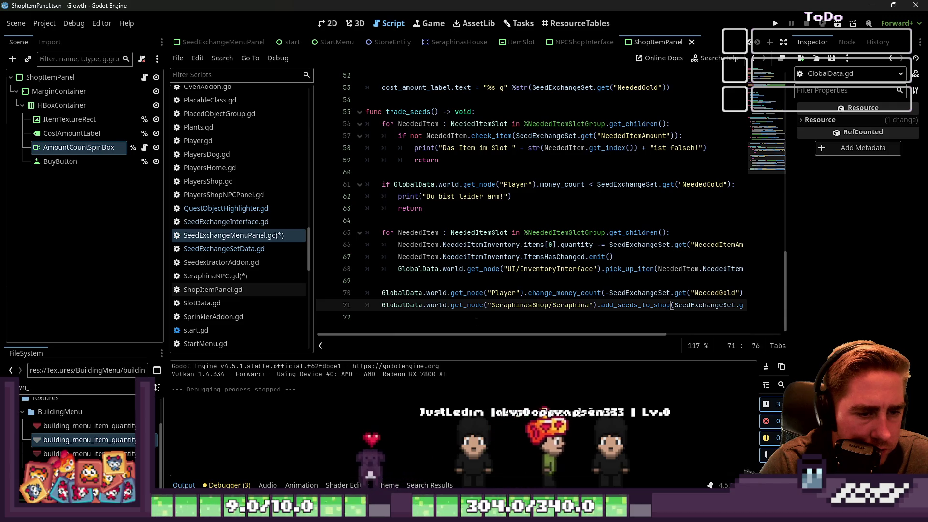
pyautogui.hotkey('ctrl', 'shift', 'Right')
pyautogui.hotkey('ctrl', 'shift', 'Right')
pyautogui.hotkey('ctrl', 'shift', 'Right')
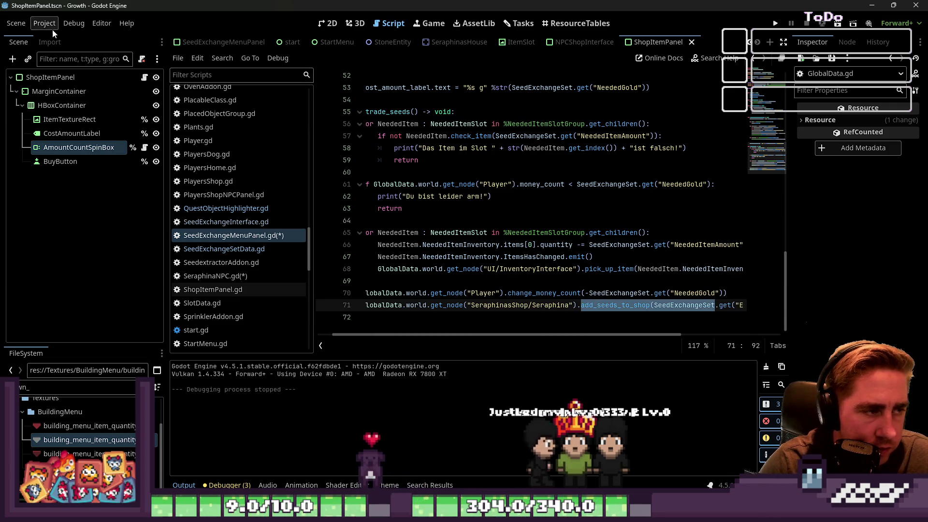
pyautogui.click(223, 276)
pyautogui.write('func add_seeds_to_shop(')
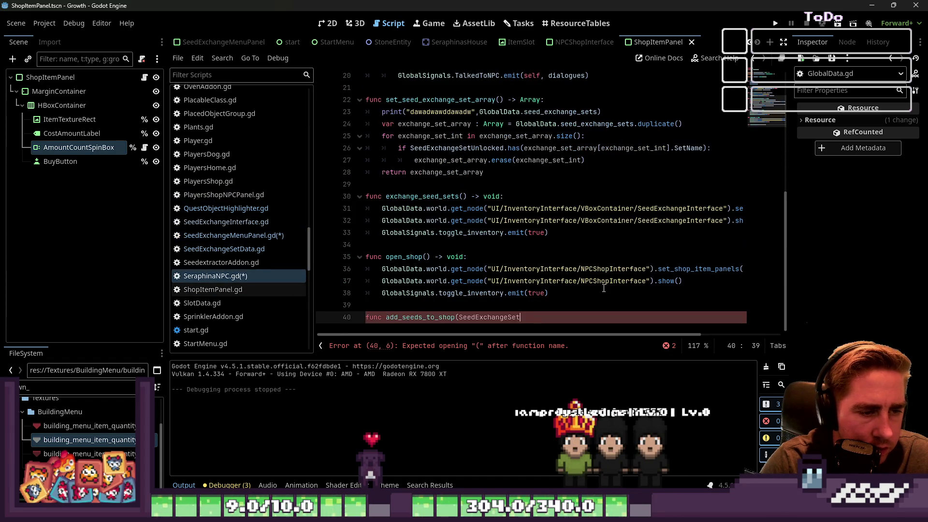
# Give add_seeds_to_shop a SeedExchangeSetData parameter and start its body
pyautogui.write('SeedEx')
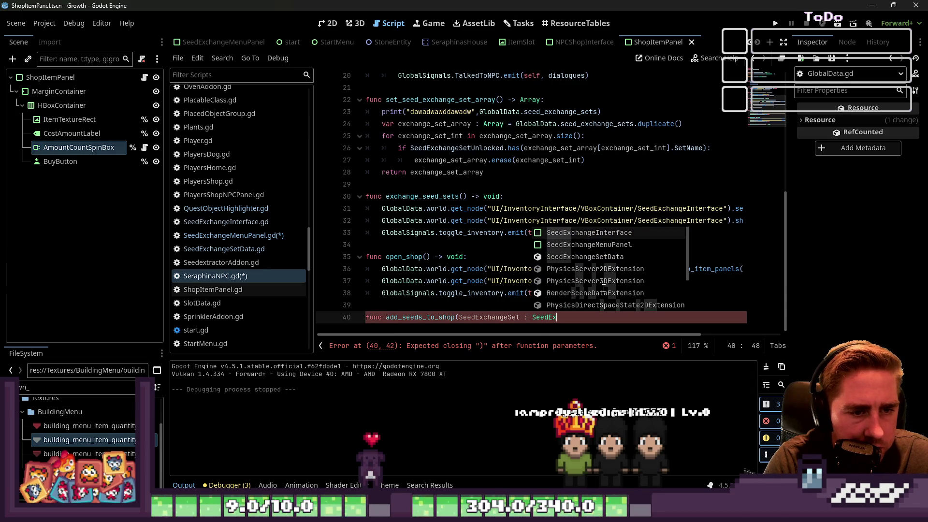
pyautogui.press('Down')
pyautogui.press('Down')
pyautogui.press('Return')
pyautogui.write(') -')
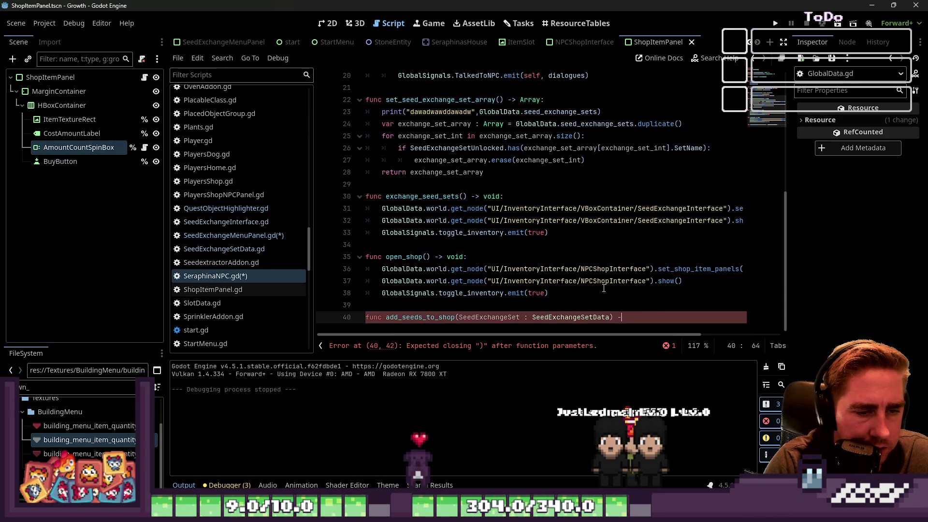
pyautogui.write('> void:')
pyautogui.press('Return')
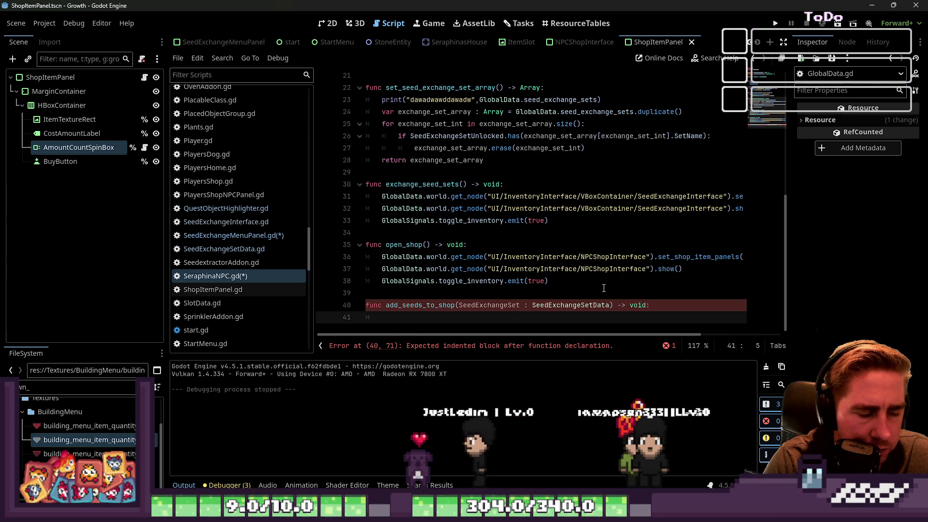
# Add a ShopArray.append_array line using the set's "ExchangedSeeds" property
pyautogui.scroll(7, 428, 149)
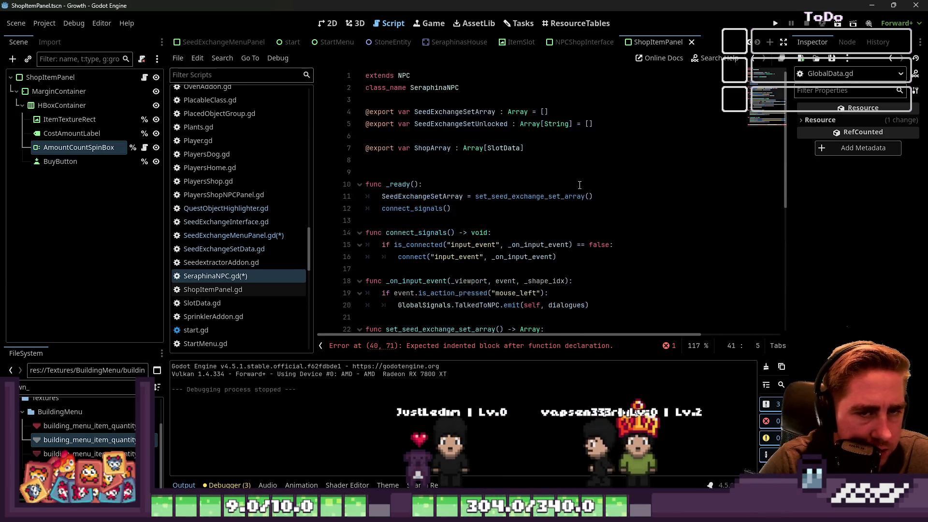
pyautogui.doubleClick(428, 149)
pyautogui.scroll(-7, 423, 237)
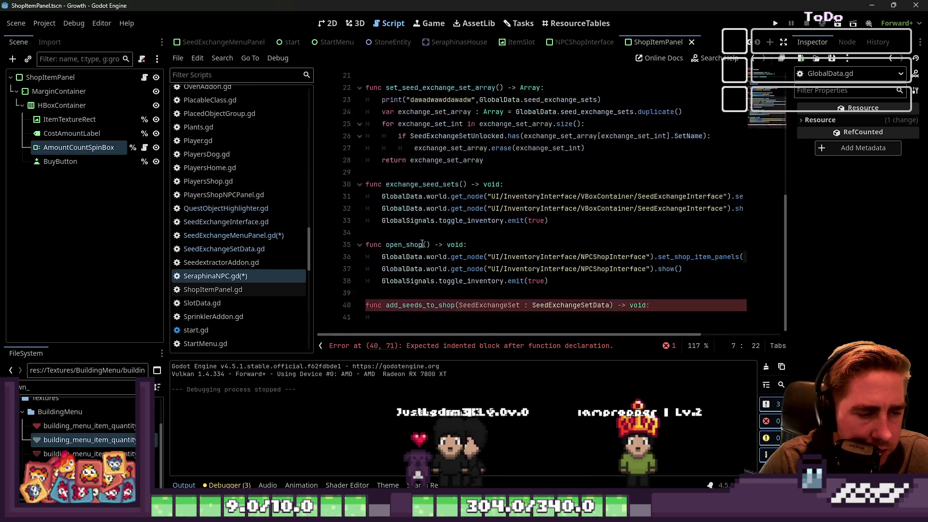
pyautogui.click(464, 315)
pyautogui.write('.append_array(SeedExchangeSet')
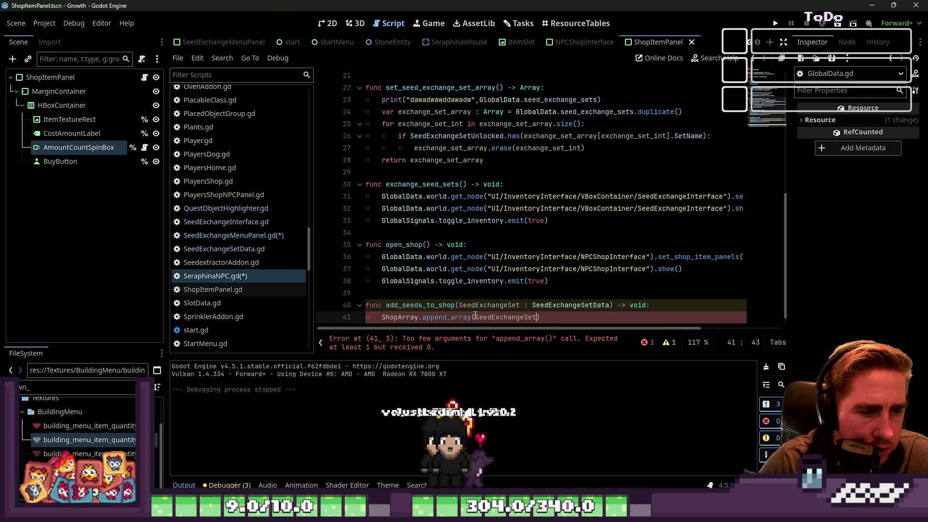
pyautogui.write('et("')
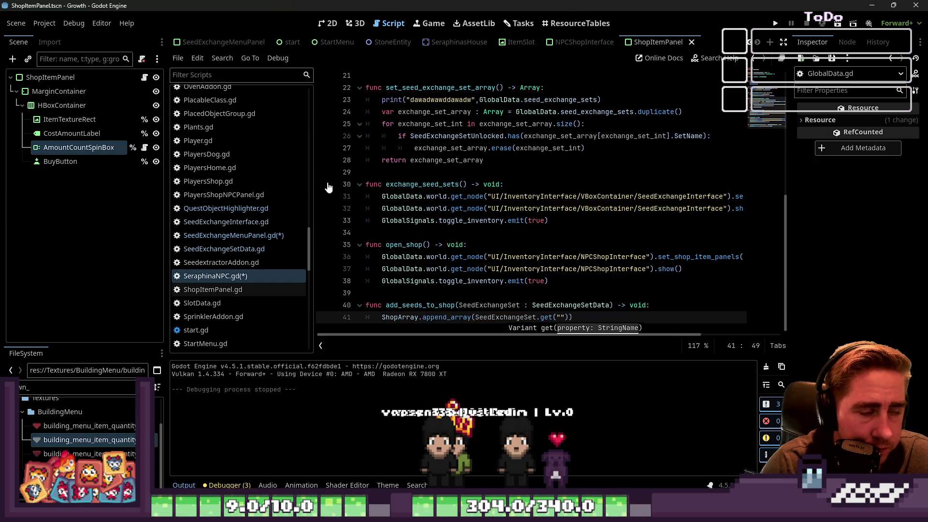
pyautogui.click(234, 255)
pyautogui.doubleClick(447, 163)
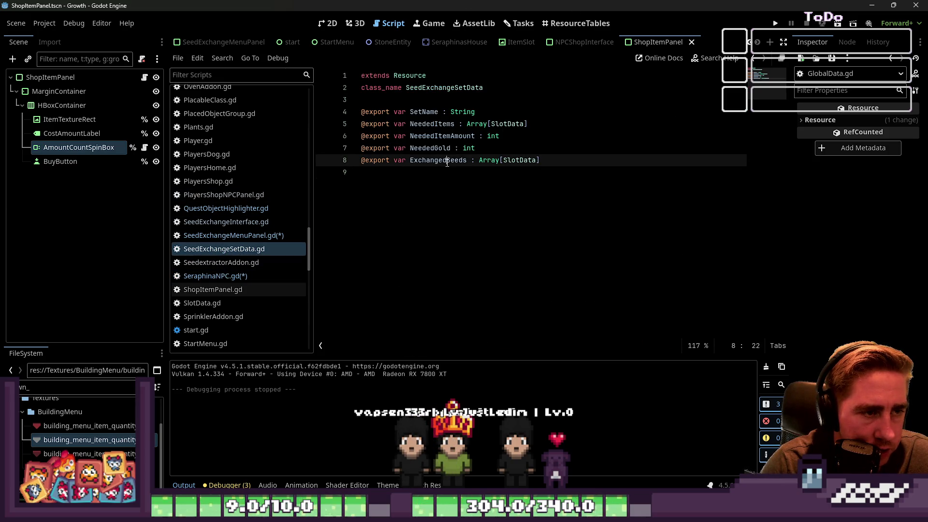
pyautogui.click(237, 286)
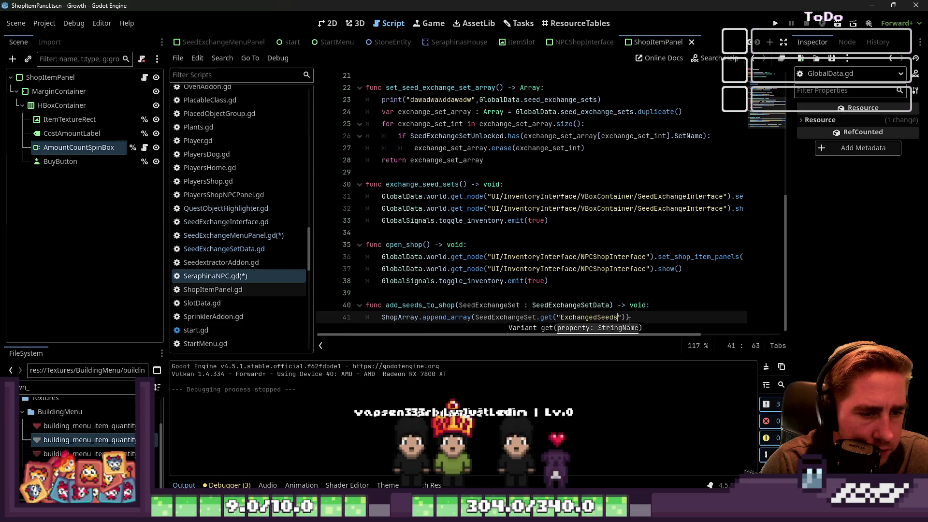
pyautogui.press('Return')
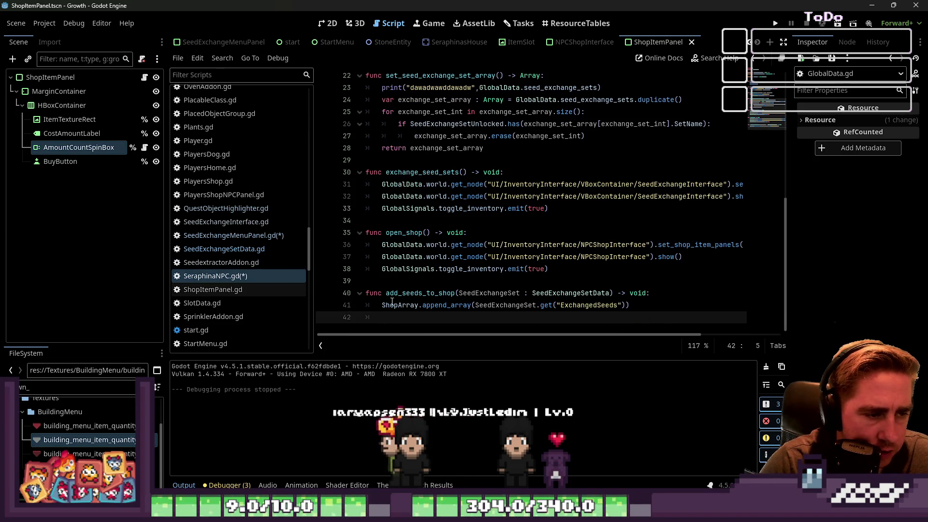
# Add a SeedExchangeSetUnlocked.append call on line 42 reusing the set's lookup expression
pyautogui.scroll(7, 401, 299)
pyautogui.click(425, 148)
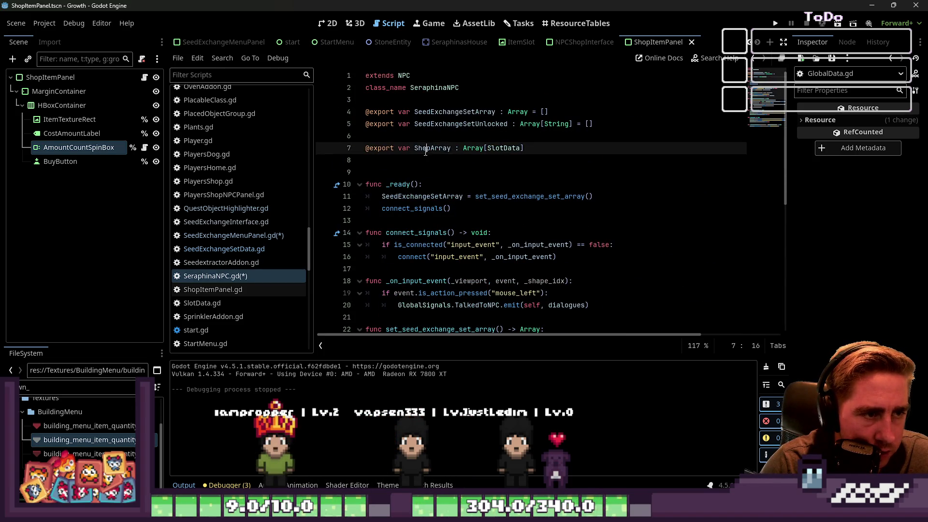
pyautogui.doubleClick(483, 124)
pyautogui.hotkey('ctrl', 'c')
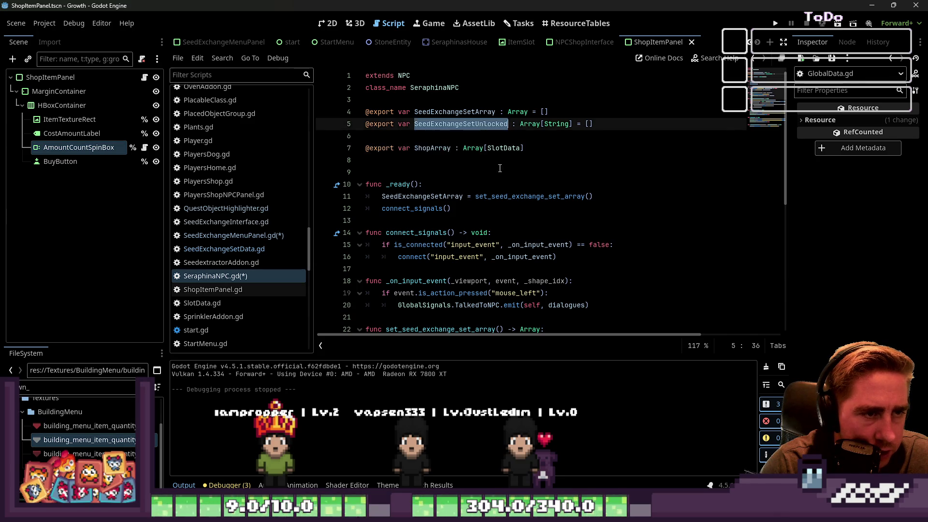
pyautogui.scroll(-7, 510, 197)
pyautogui.click(454, 327)
pyautogui.hotkey('ctrl', 'v')
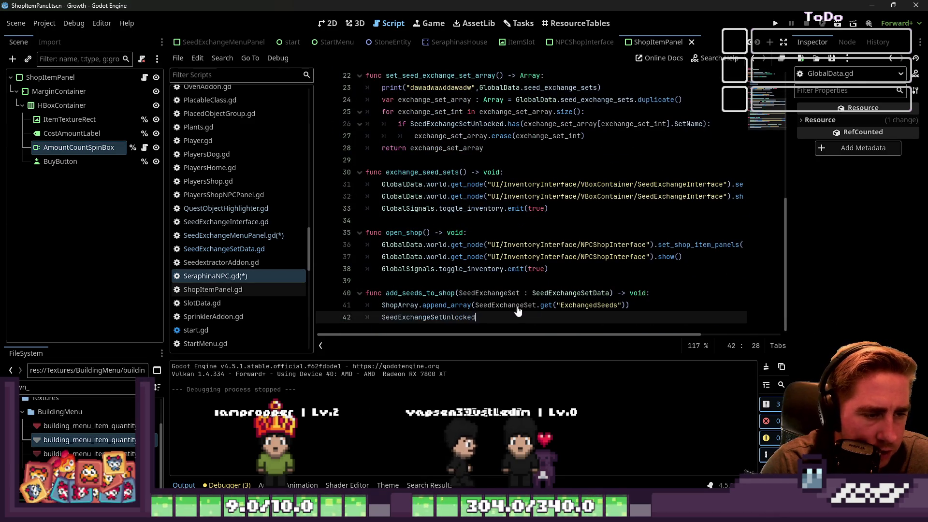
pyautogui.write('.appe')
pyautogui.press('Return')
pyautogui.doubleClick(518, 307)
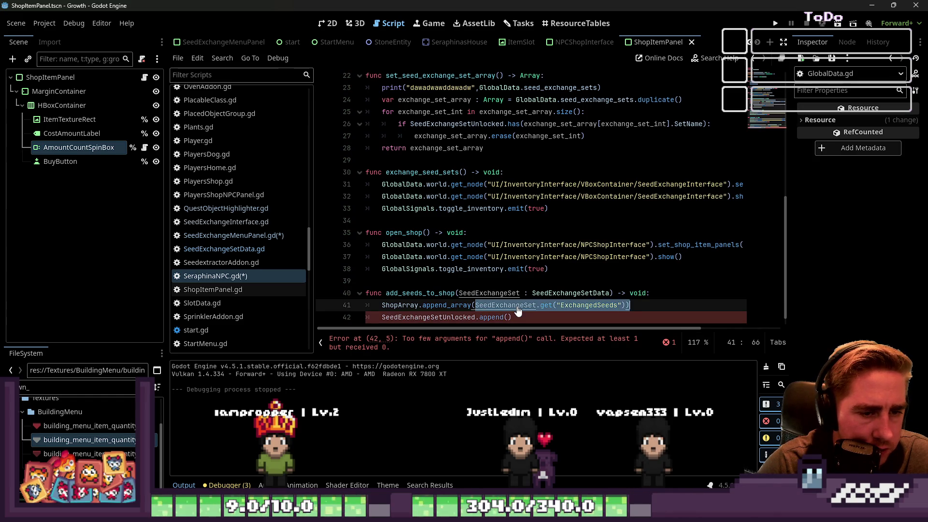
pyautogui.press('Down')
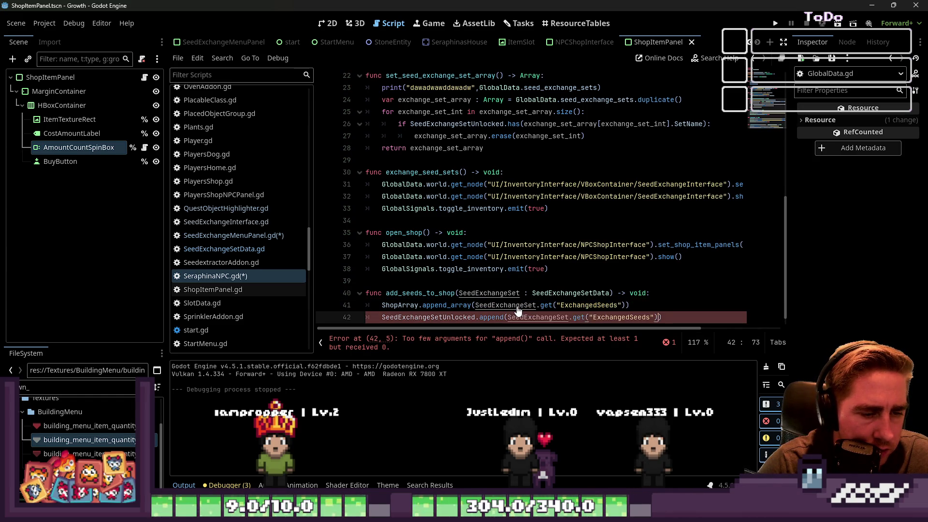
pyautogui.press('Left')
pyautogui.press('Left')
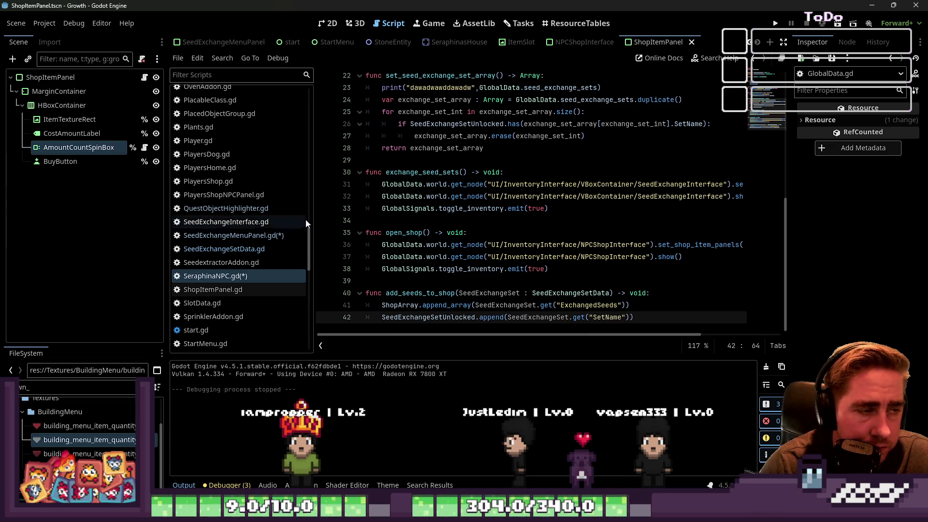
# Switch the appended property to SetName, save all scripts, and run the project
pyautogui.click(262, 249)
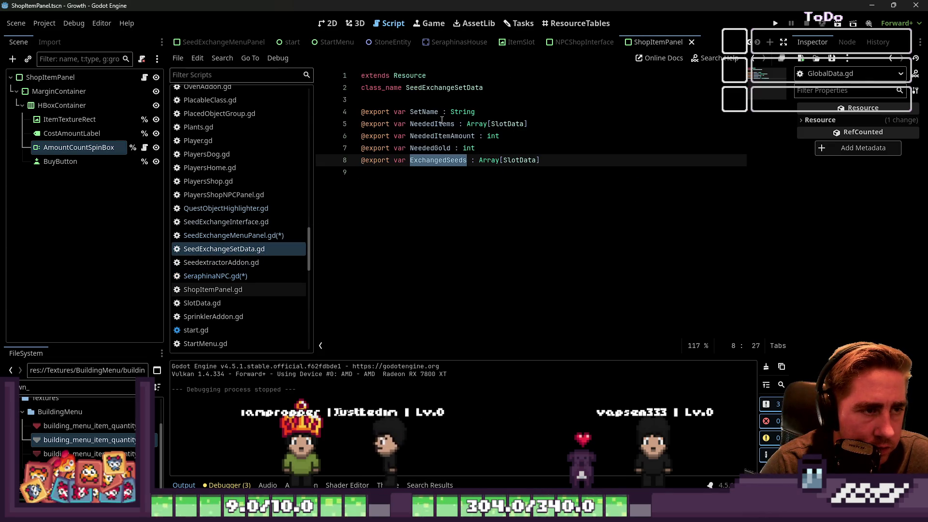
pyautogui.click(424, 112)
pyautogui.click(206, 280)
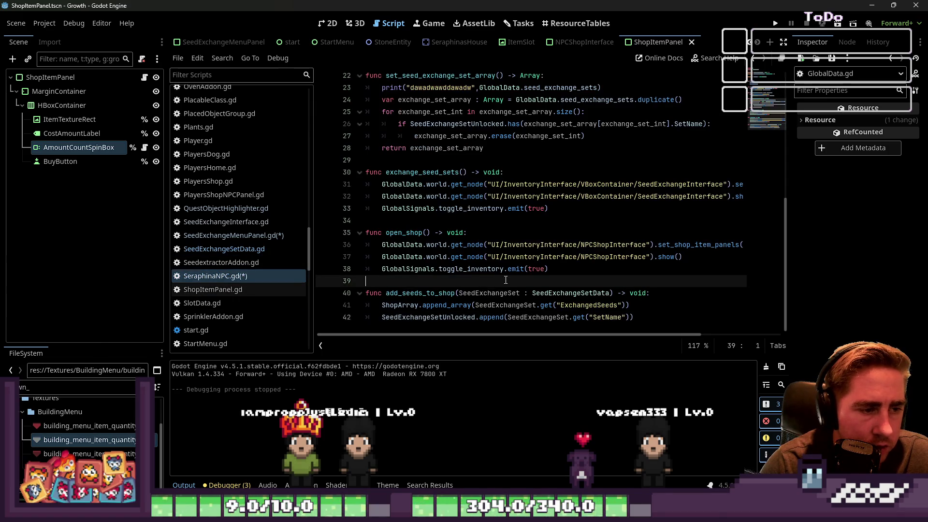
pyautogui.hotkey('ctrl', 's')
pyautogui.click(775, 25)
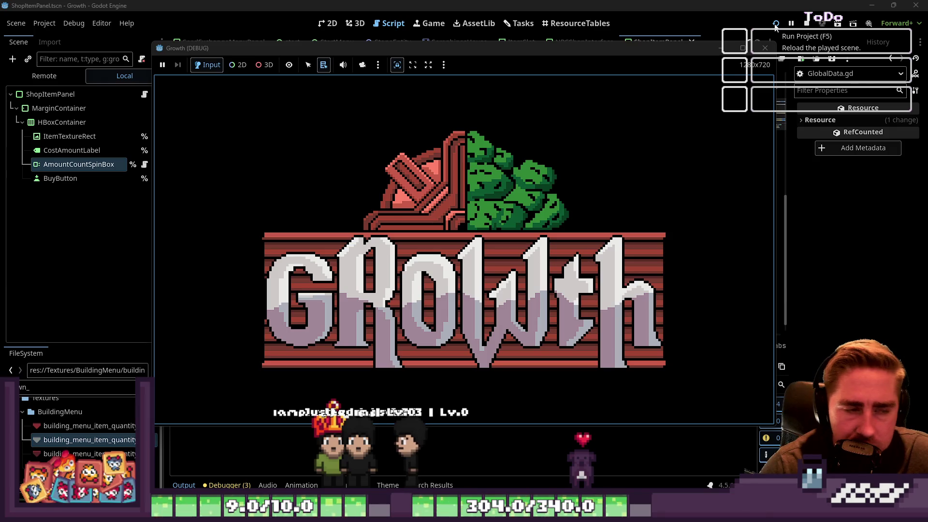
# Return to the editor on SeedExchangeMenuPanel.gd and stop the running game
pyautogui.click(707, 5)
pyautogui.click(245, 249)
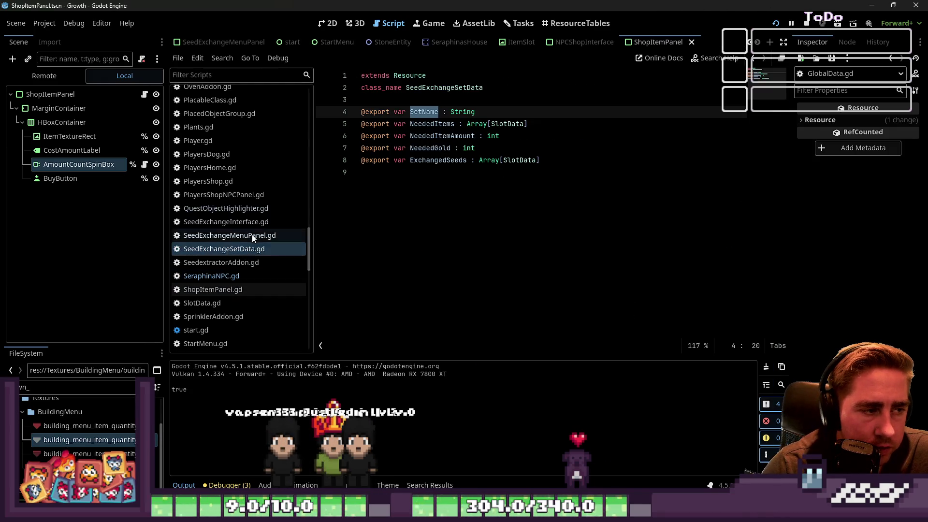
pyautogui.click(251, 236)
pyautogui.click(807, 23)
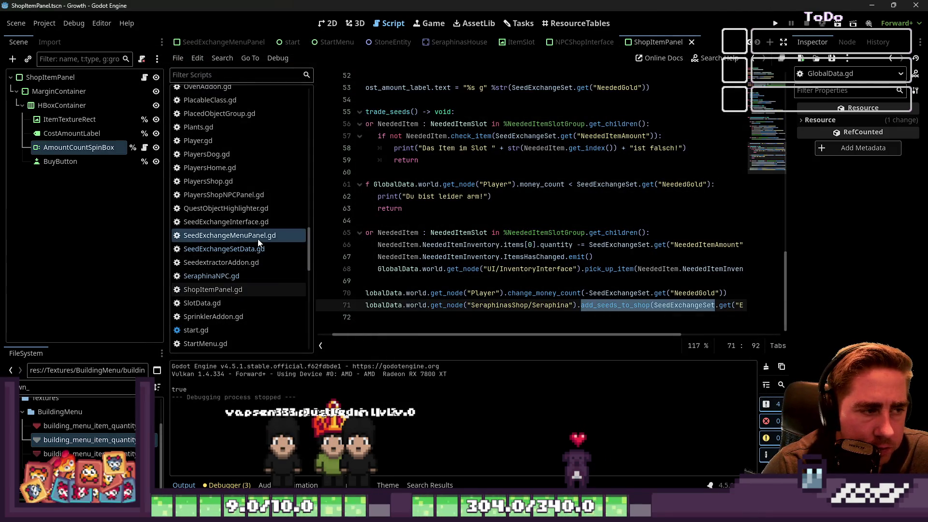
# Add queue_free() on a new line at the end of trade_seeds
pyautogui.click(457, 320)
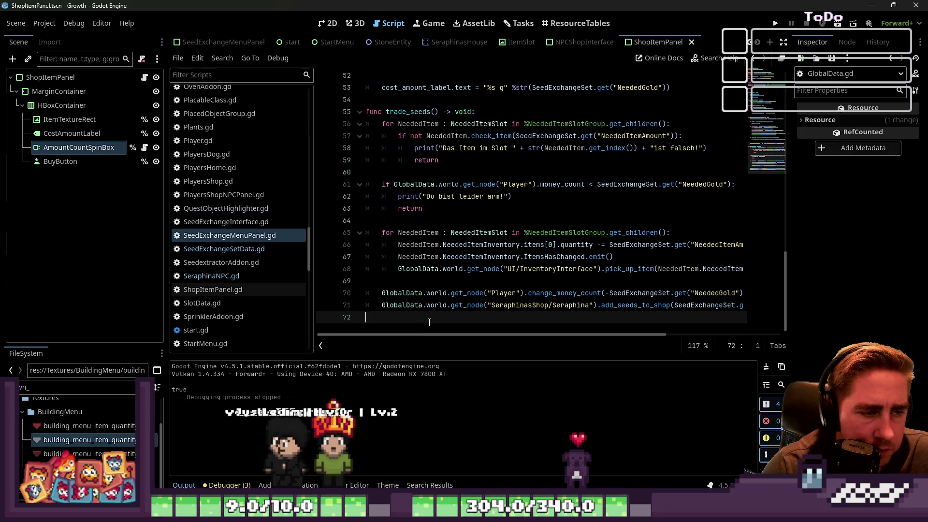
pyautogui.press('Up')
pyautogui.press('End')
pyautogui.press('Return')
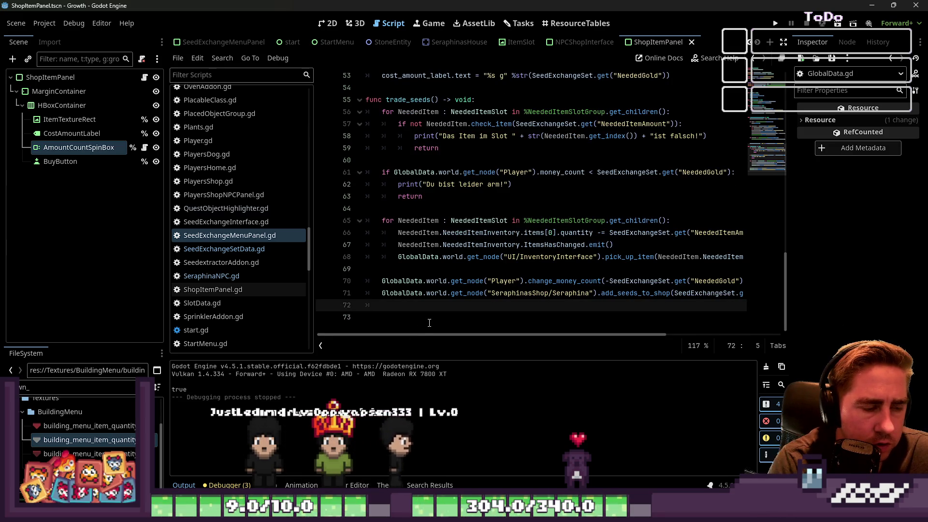
pyautogui.write('queue')
pyautogui.press('Down')
pyautogui.press('Down')
pyautogui.press('Down')
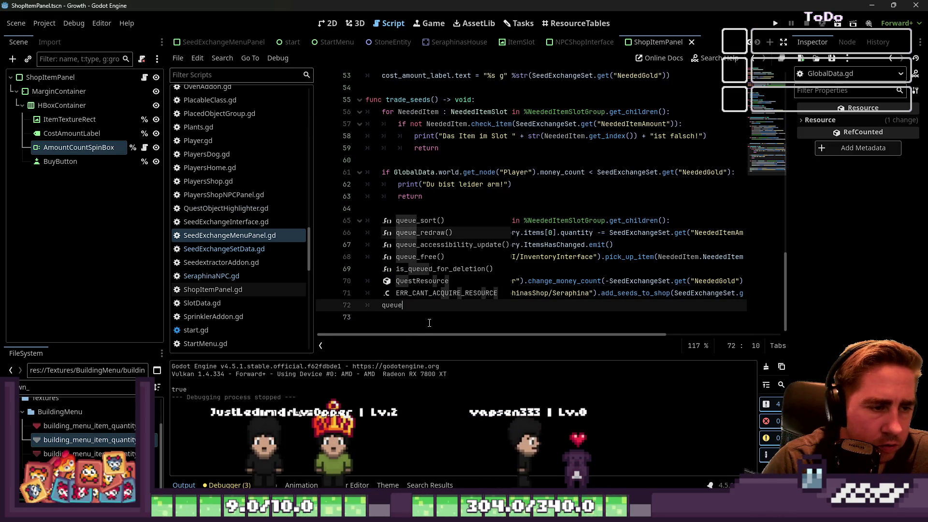
pyautogui.press('Return')
# Review the item check's early return and the trade_seeds function
pyautogui.click(443, 148)
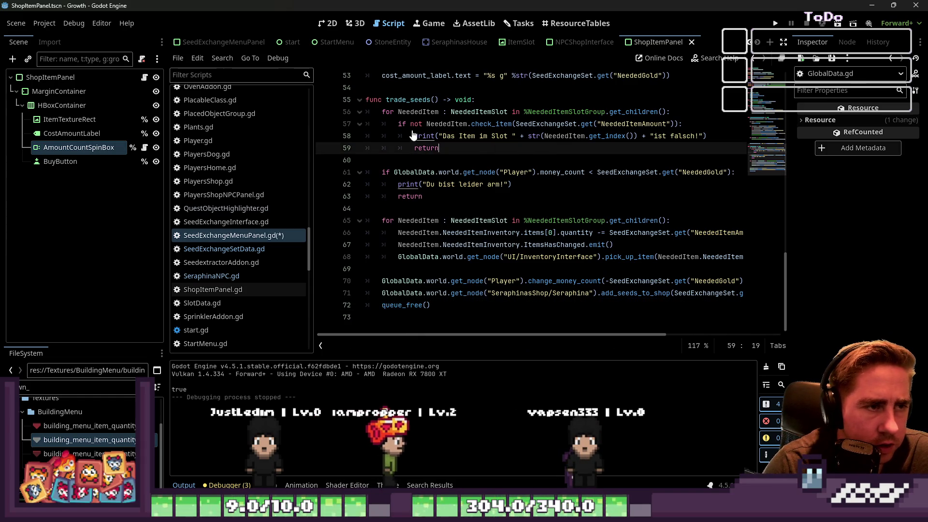
pyautogui.doubleClick(421, 100)
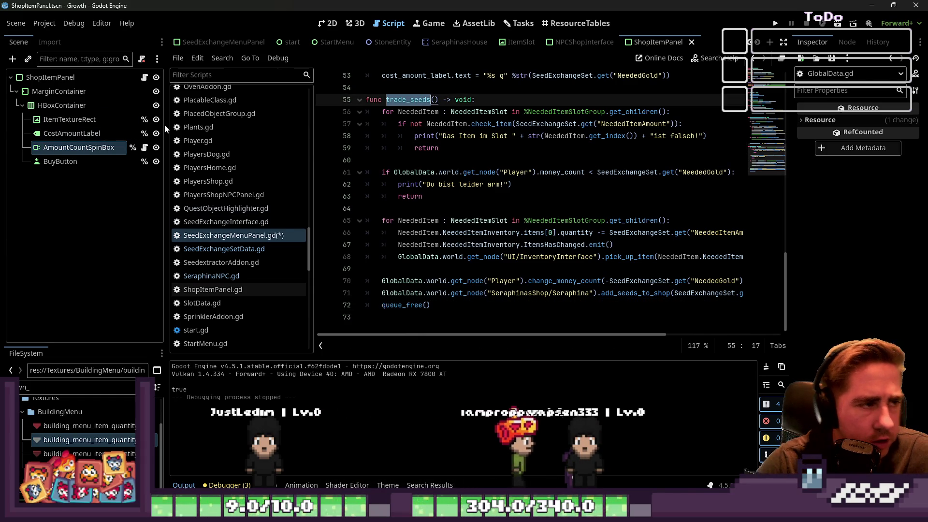
pyautogui.scroll(10, 218, 203)
pyautogui.scroll(10, 225, 183)
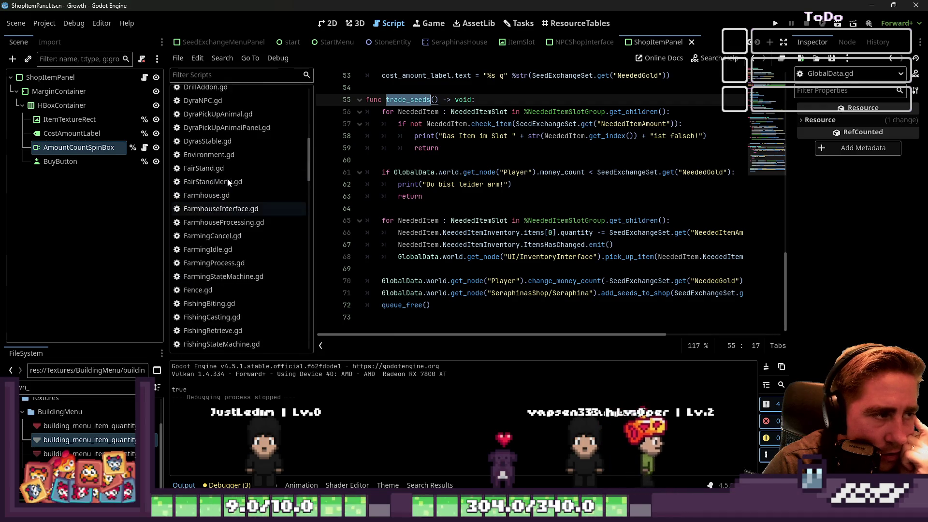
# Copy the child-count check block from the DyraPickUpAnimalPanel script
pyautogui.click(226, 292)
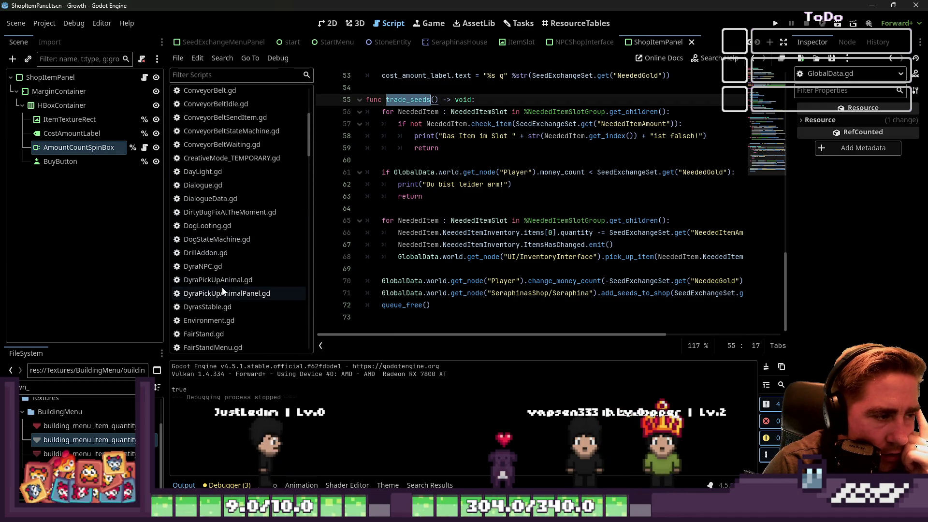
pyautogui.moveTo(431, 305); pyautogui.dragTo(356, 267)
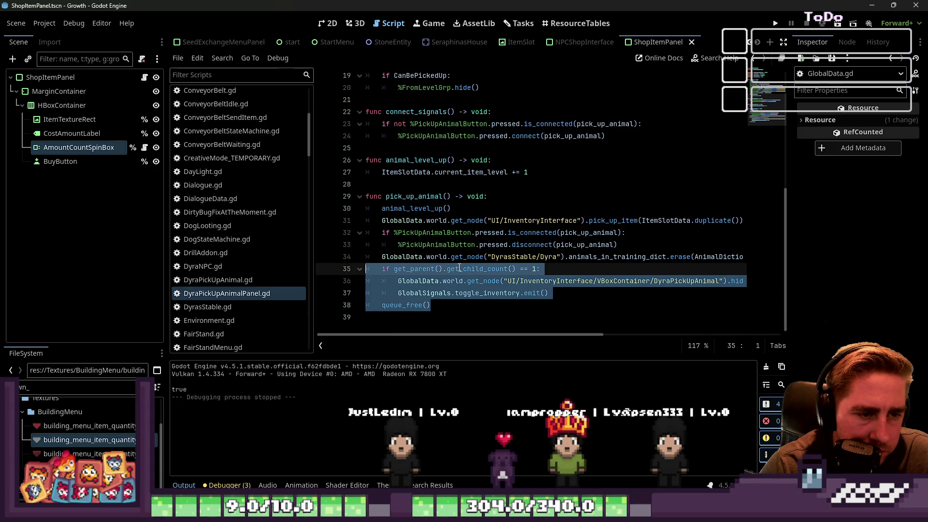
pyautogui.press('Right')
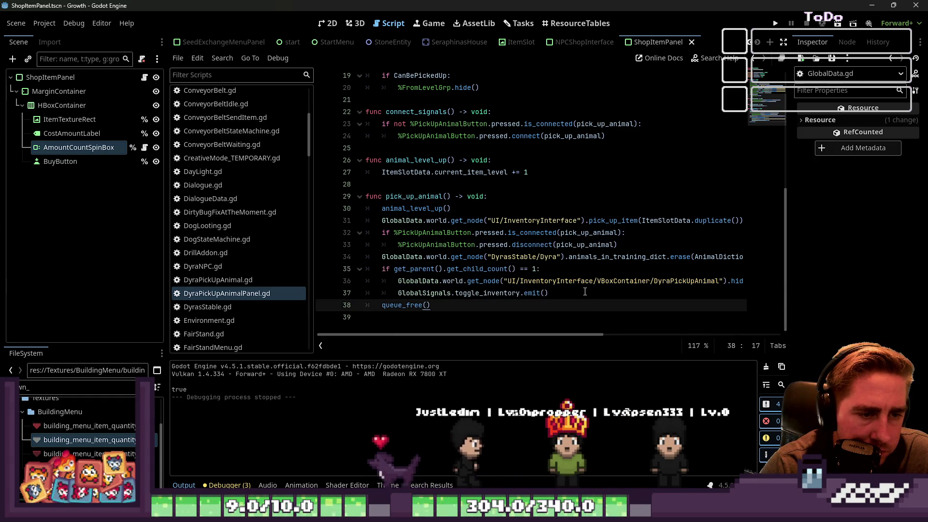
pyautogui.moveTo(585, 292); pyautogui.dragTo(248, 275)
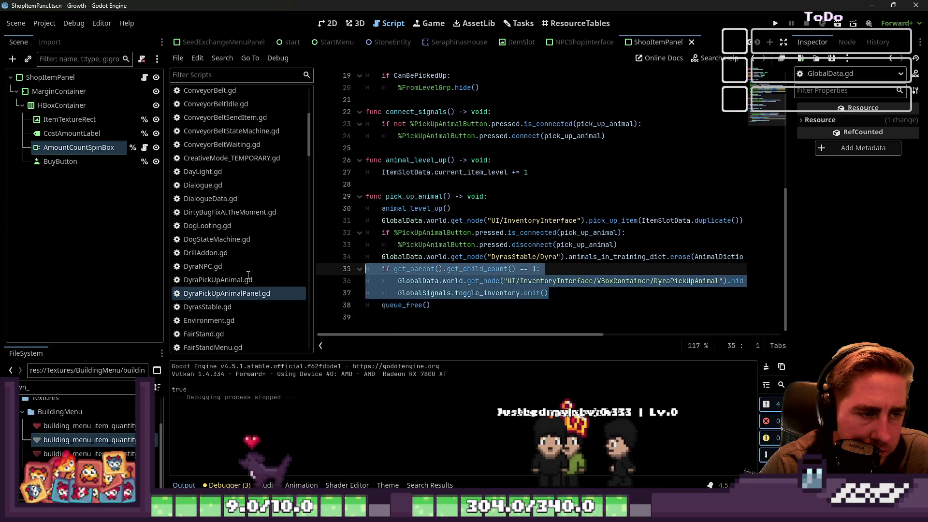
pyautogui.scroll(-10, 237, 224)
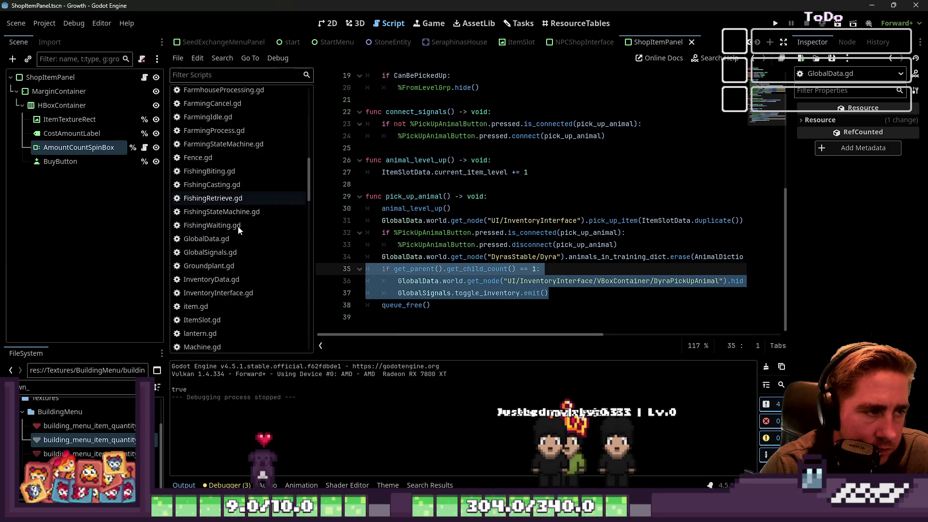
pyautogui.scroll(-10, 238, 227)
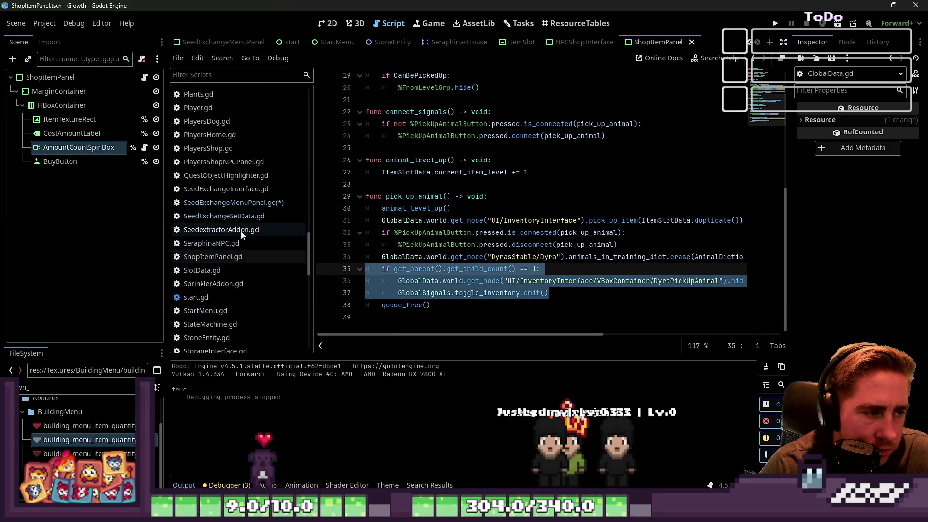
# Paste the block into SeedExchangeMenuPanel.gd right after the add_seeds_to_shop line
pyautogui.click(251, 204)
pyautogui.click(403, 293)
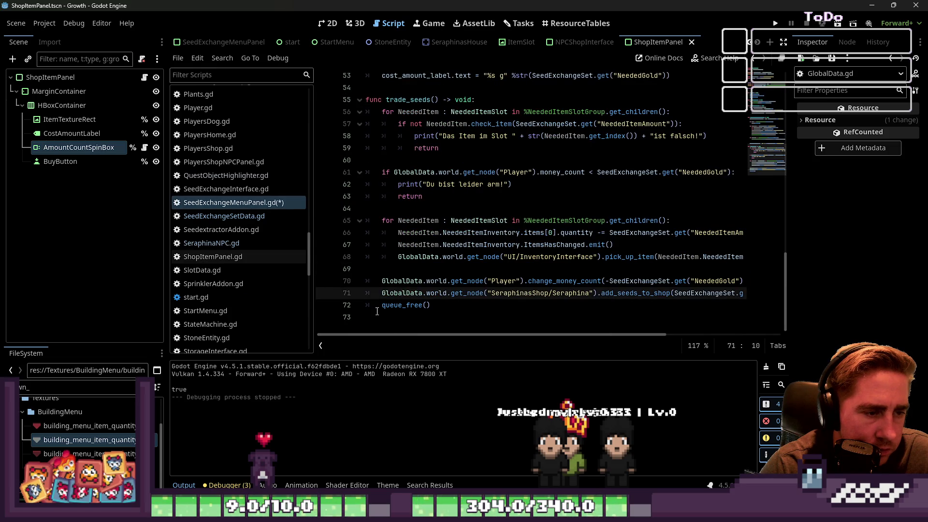
pyautogui.press('End')
pyautogui.press('Return')
pyautogui.hotkey('ctrl', 'v')
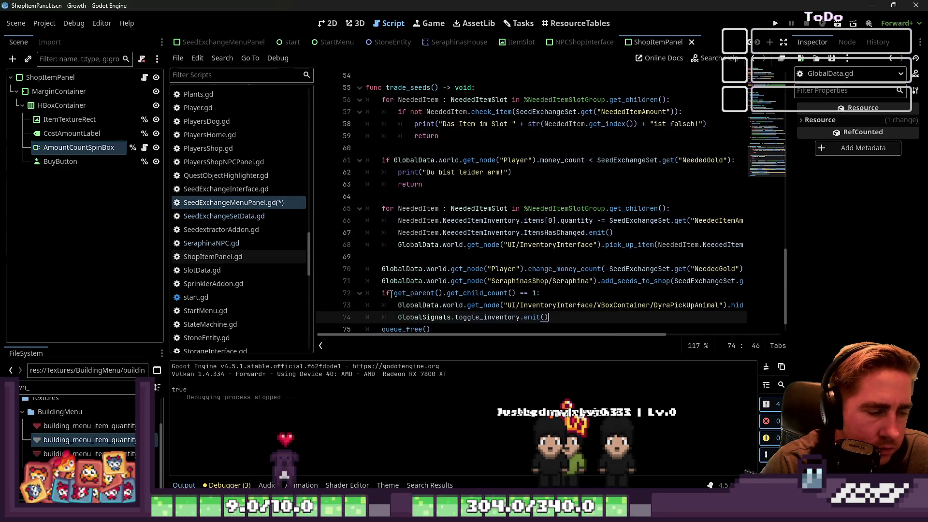
# Change the pasted block's node path from DyraPickUpAnimal to SeedExchangeInterface
pyautogui.click(479, 292)
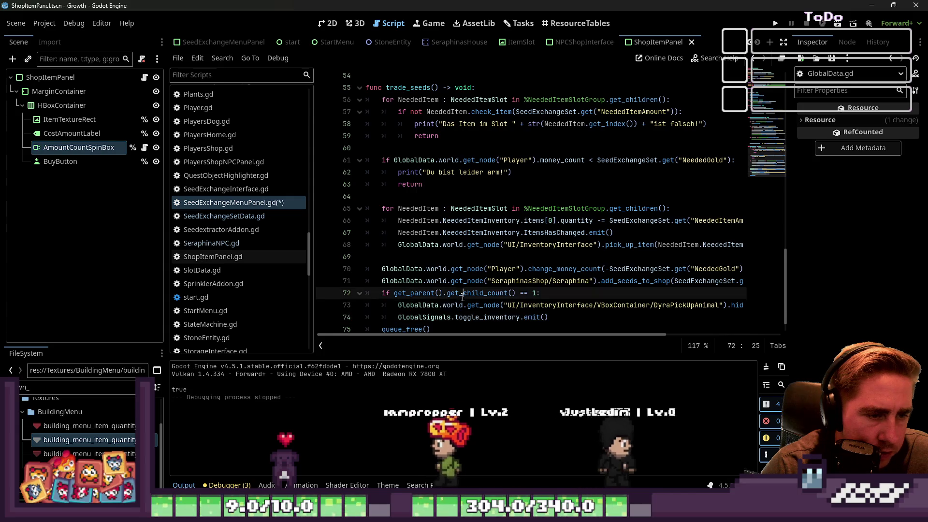
pyautogui.scroll(-1, 480, 324)
pyautogui.moveTo(492, 336)
pyautogui.mouseDown()
pyautogui.moveTo(544, 338)
pyautogui.moveTo(535, 340)
pyautogui.mouseUp()
pyautogui.doubleClick(645, 282)
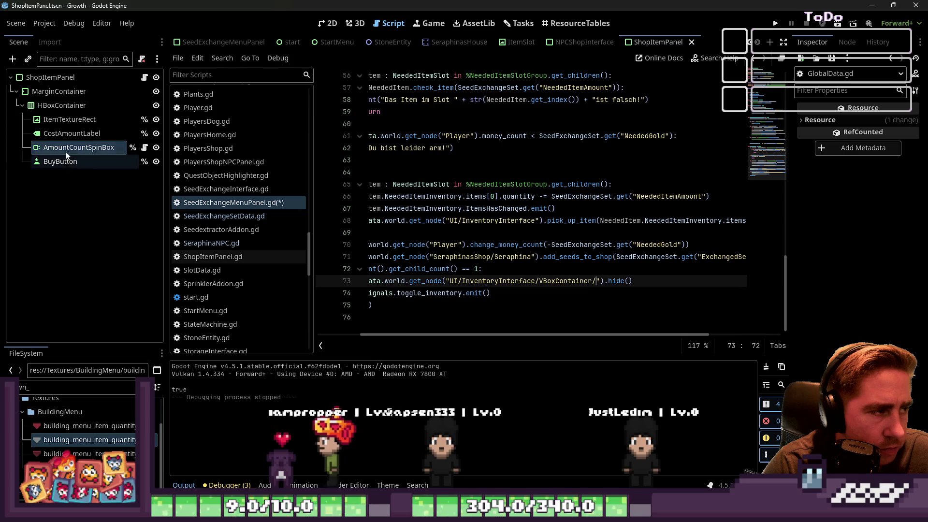
pyautogui.scroll(5, 227, 42)
pyautogui.scroll(5, 221, 49)
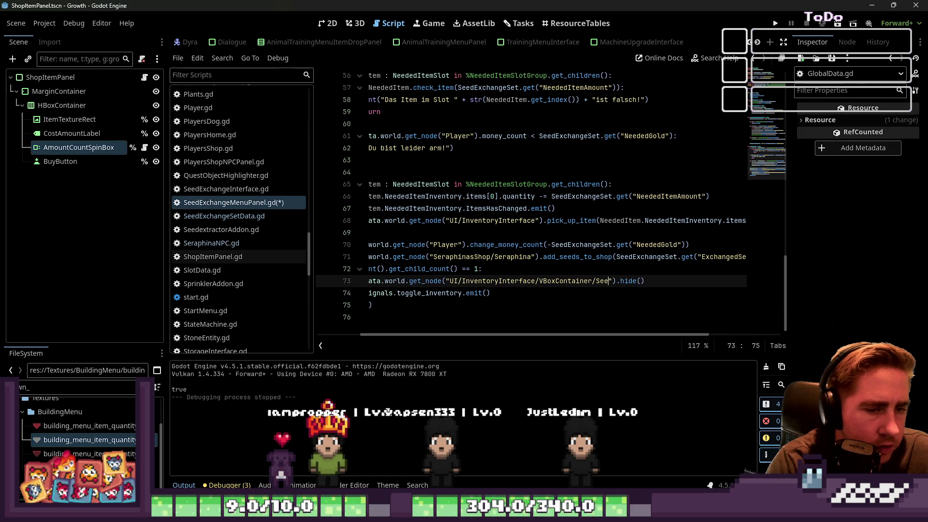
pyautogui.write('dExchangeInterface')
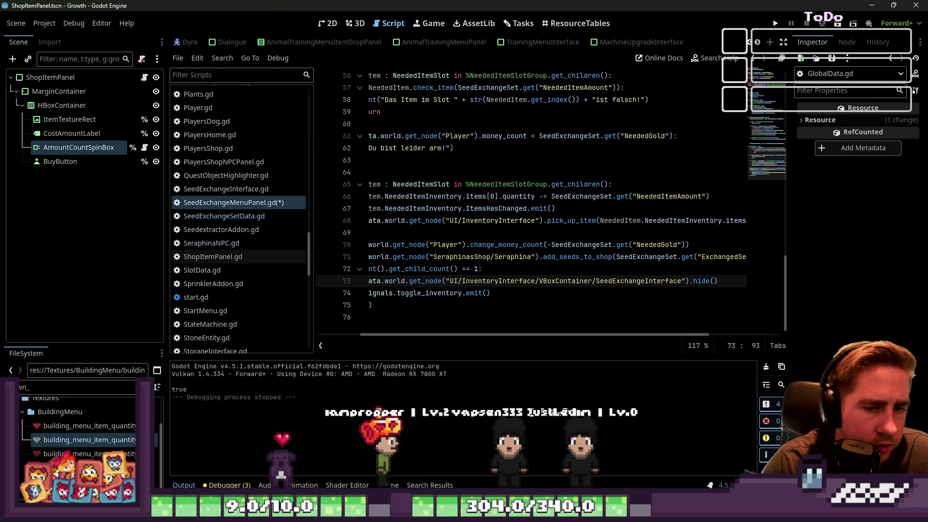
pyautogui.hscroll(-3, 506, 331)
# Save the SeedExchangeMenuPanel.gd script and launch the game
pyautogui.click(492, 245)
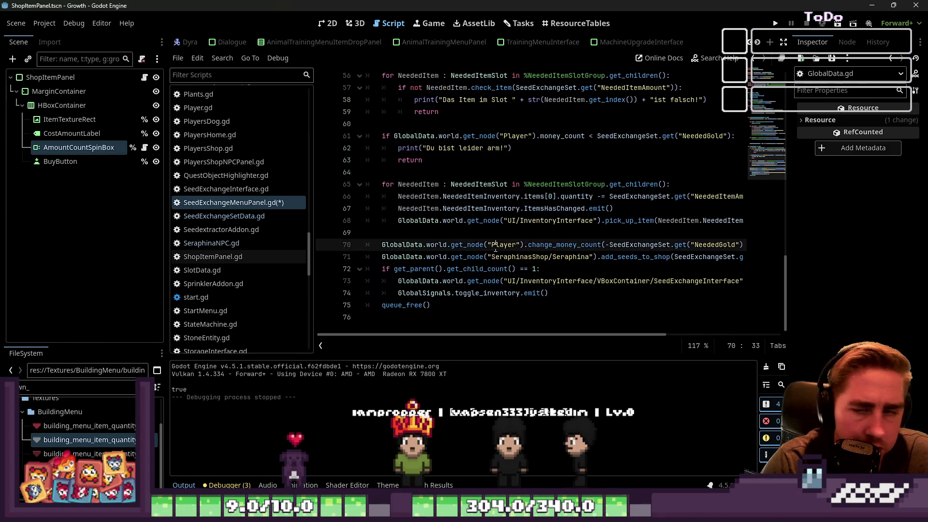
pyautogui.hotkey('ctrl', 's')
pyautogui.click(775, 24)
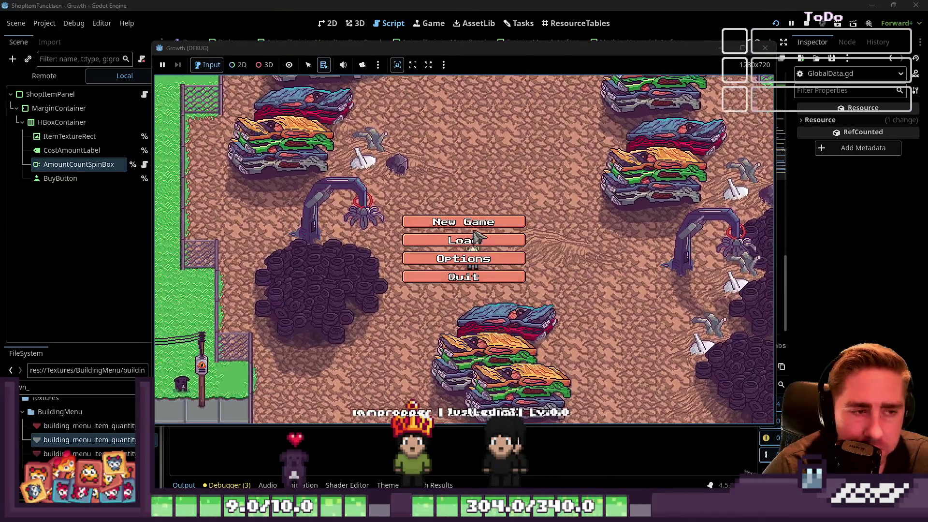
# Start a new game with a placeholder character name and walk to Seraphina's shop
pyautogui.click(473, 234)
pyautogui.write('asd')
pyautogui.click(463, 333)
pyautogui.press('d')
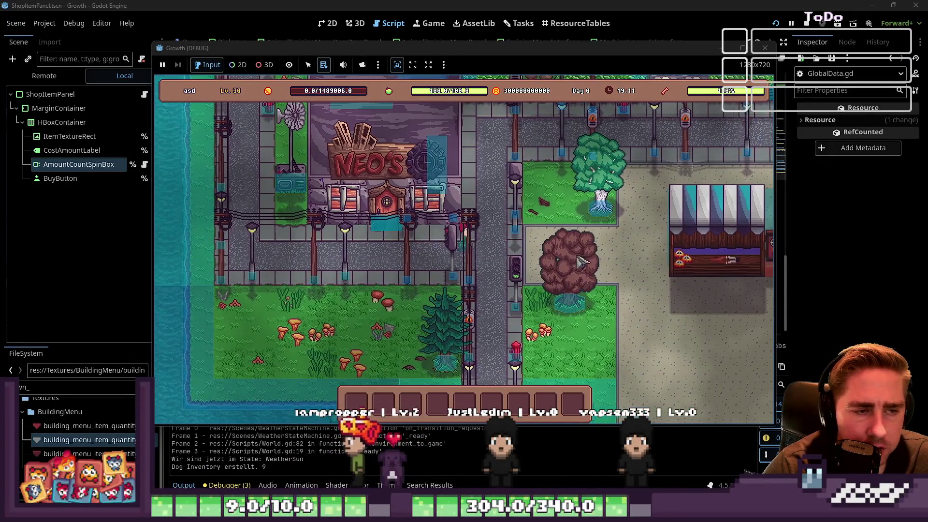
pyautogui.press('d')
pyautogui.press('w')
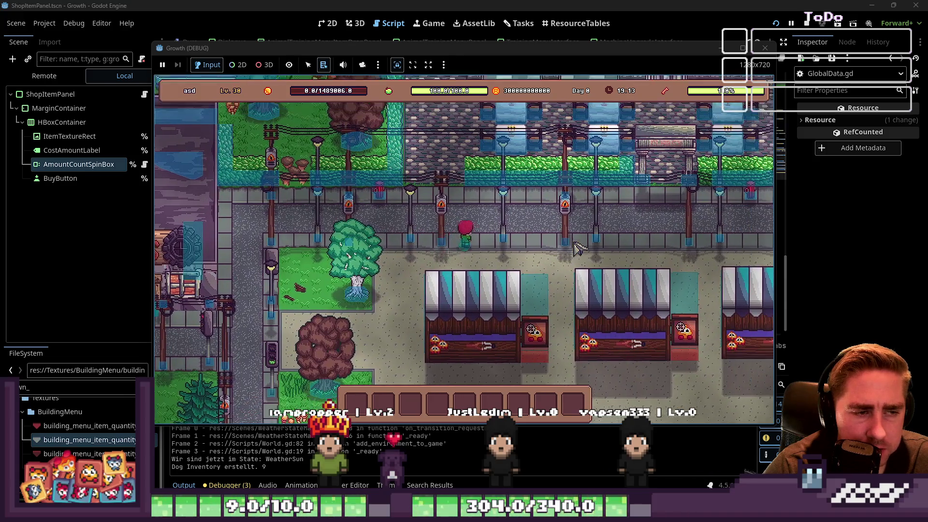
pyautogui.press('d')
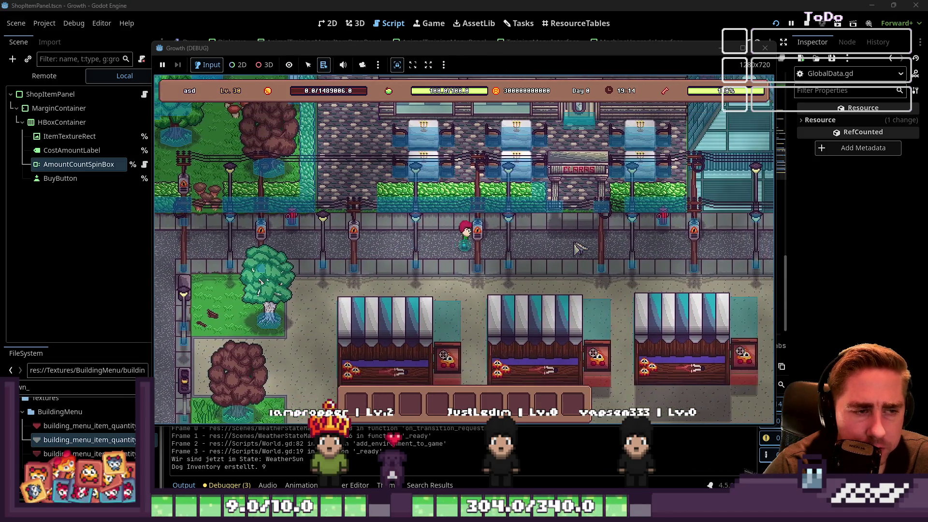
pyautogui.press('d')
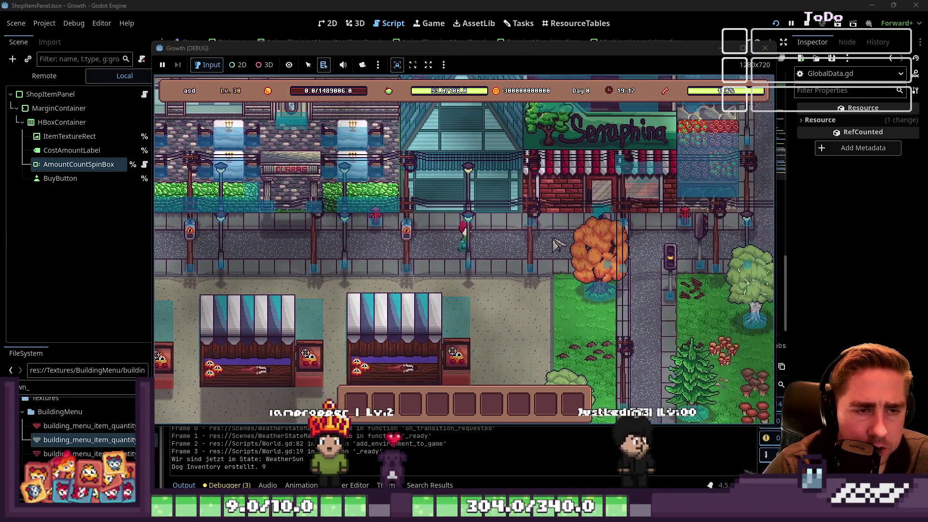
pyautogui.press('d')
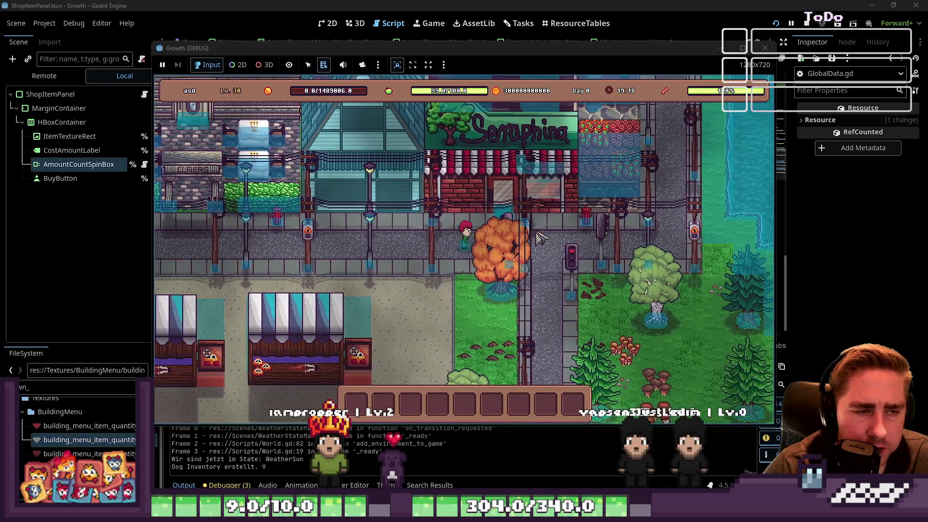
pyautogui.press('w')
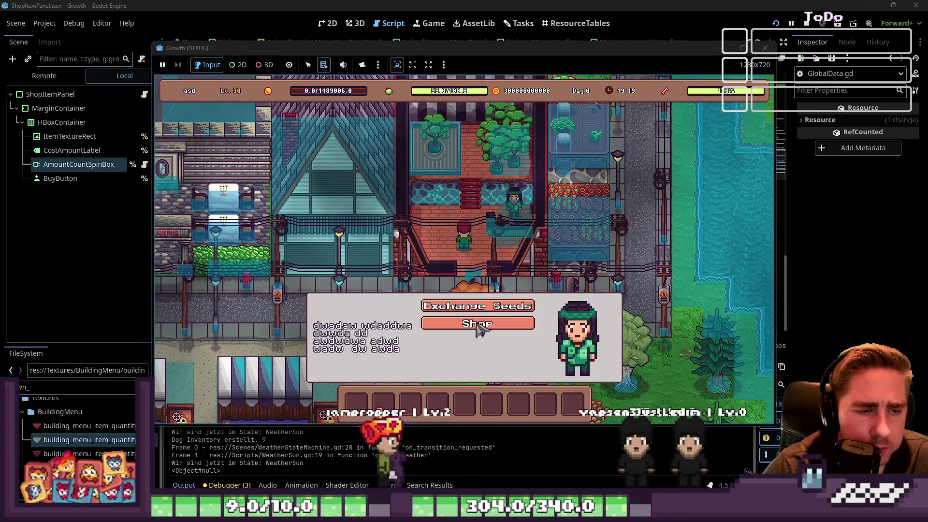
# Open Seraphina's seed exchange trade panel from her dialogue
pyautogui.click(480, 327)
pyautogui.press('Escape')
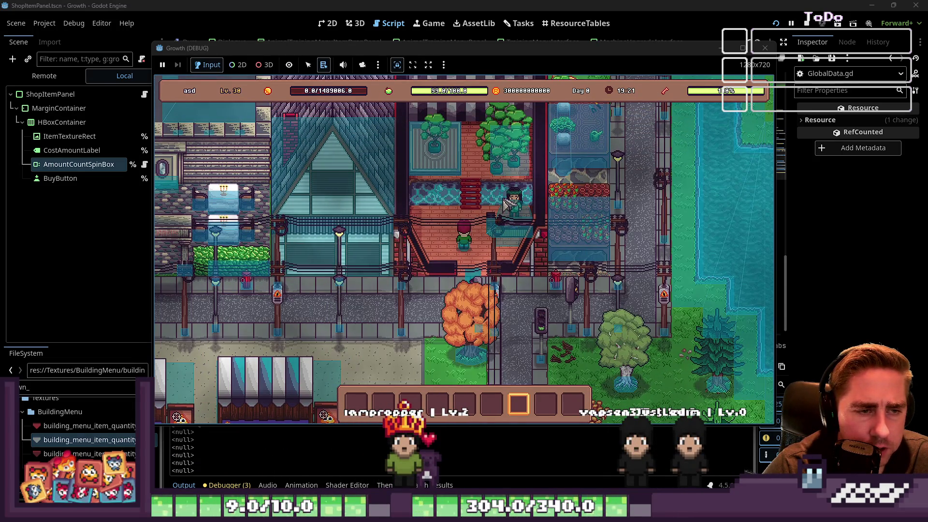
pyautogui.press('e')
pyautogui.click(471, 309)
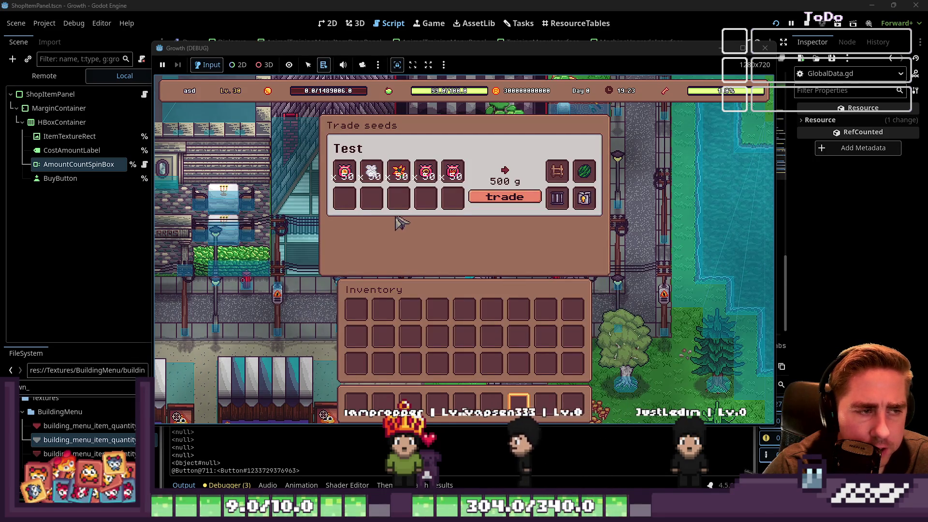
pyautogui.press('Escape')
pyautogui.press('e')
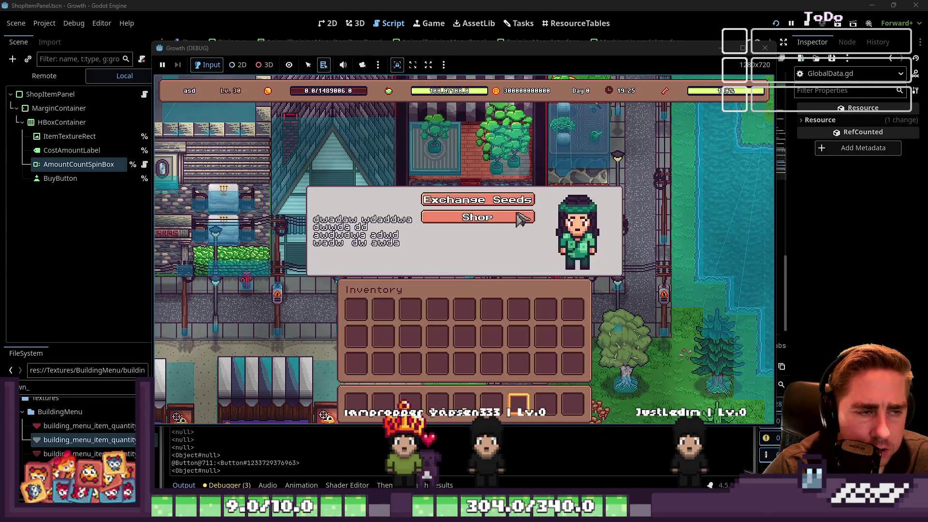
pyautogui.click(467, 203)
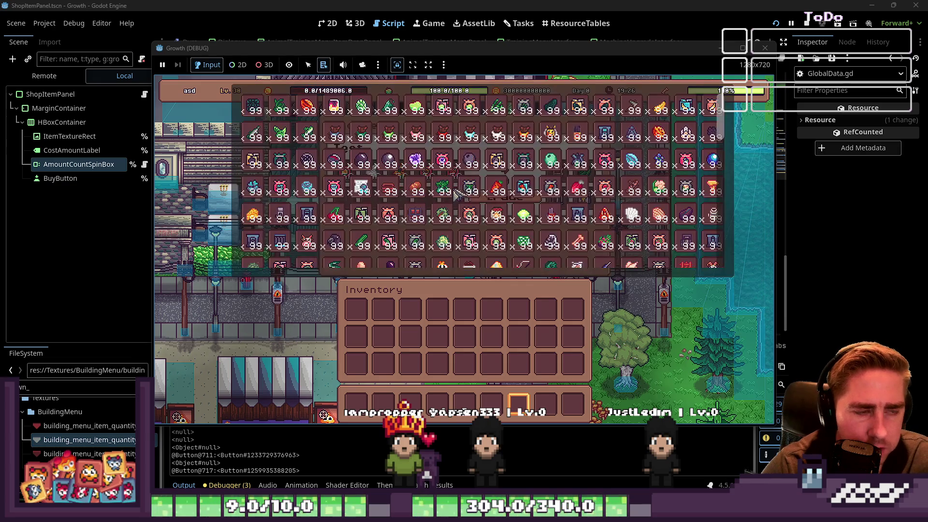
# Add Yellow Dahlia, Yellow Lilli, Yellow Sunflower and a fifth seed from the item picker
pyautogui.click(360, 182)
pyautogui.scroll(-5, 629, 179)
pyautogui.click(632, 177)
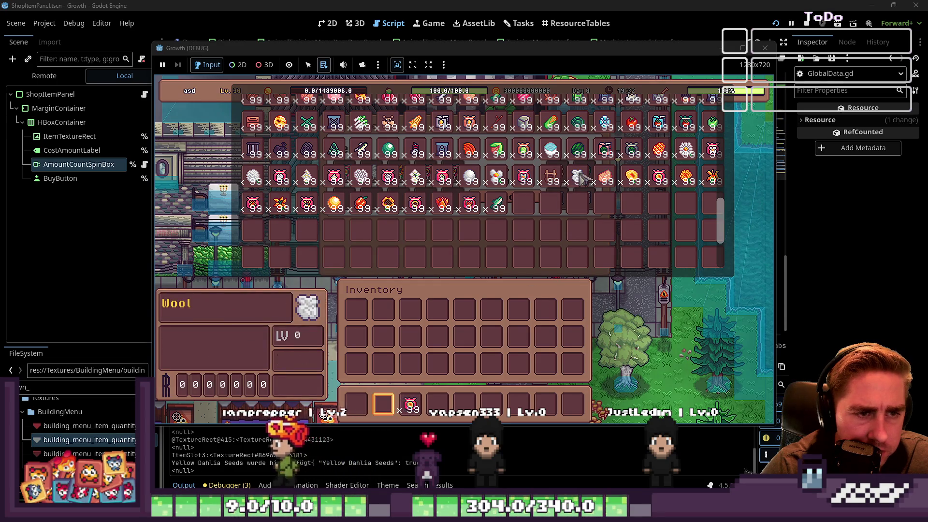
pyautogui.click(380, 413)
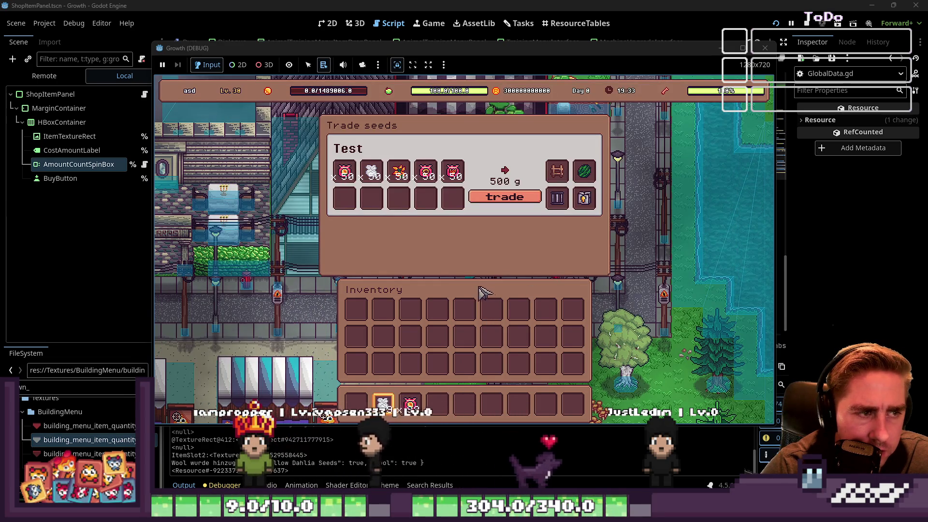
pyautogui.click(361, 181)
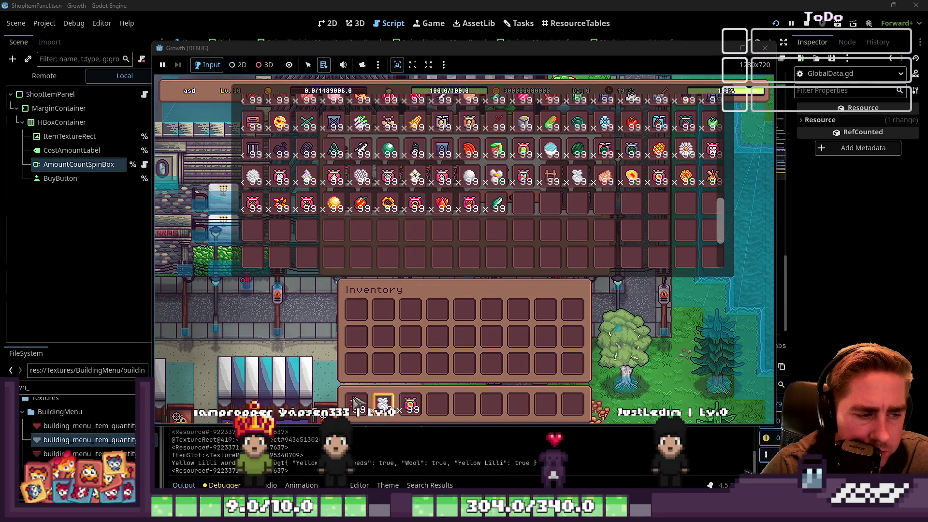
pyautogui.click(442, 317)
pyautogui.click(432, 198)
pyautogui.click(419, 209)
pyautogui.click(493, 238)
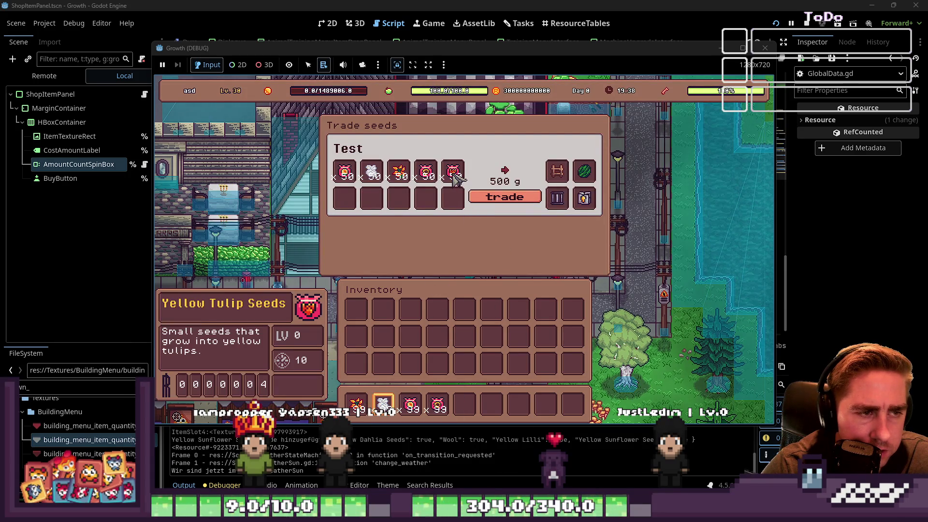
pyautogui.click(501, 239)
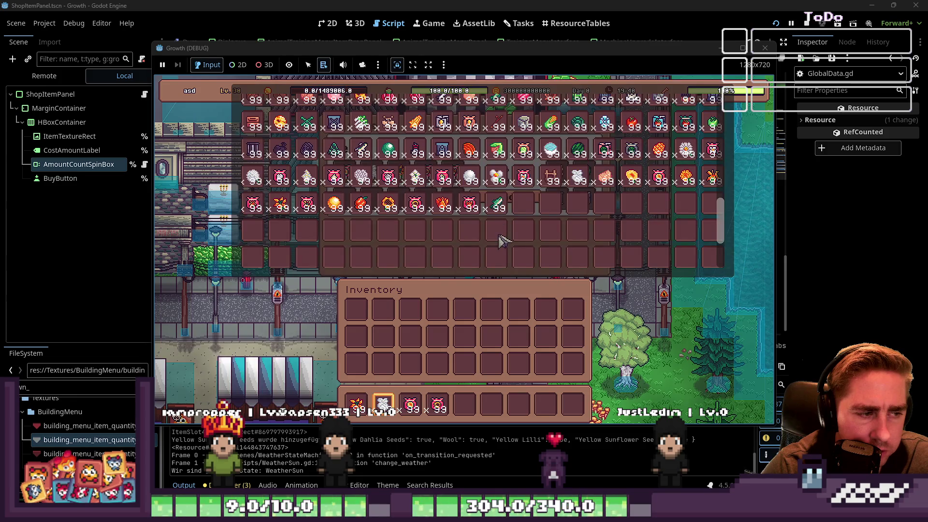
pyautogui.click(469, 207)
# Fill all five trade slots with Wool and the seeds, then attempt the trade
pyautogui.moveTo(386, 415); pyautogui.dragTo(371, 198)
pyautogui.moveTo(356, 405)
pyautogui.mouseDown()
pyautogui.moveTo(357, 331)
pyautogui.moveTo(409, 200)
pyautogui.mouseUp()
pyautogui.moveTo(437, 406); pyautogui.dragTo(346, 227)
pyautogui.moveTo(430, 203); pyautogui.dragTo(344, 205)
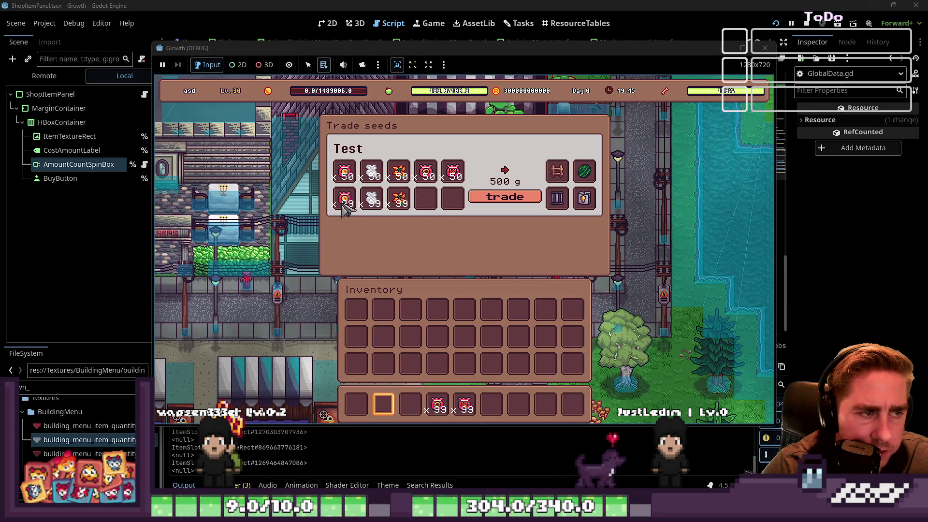
pyautogui.moveTo(438, 392)
pyautogui.mouseDown()
pyautogui.moveTo(411, 253)
pyautogui.moveTo(425, 200)
pyautogui.mouseUp()
pyautogui.moveTo(464, 405); pyautogui.dragTo(452, 201)
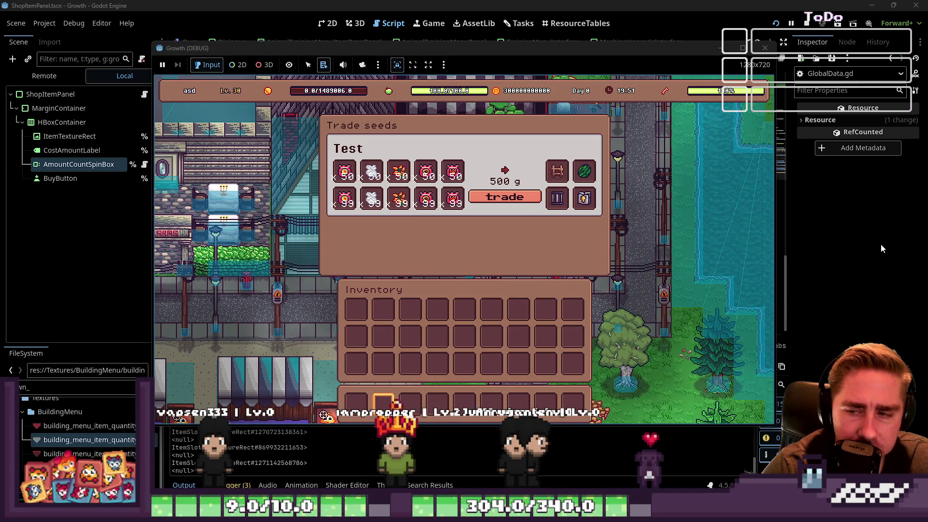
pyautogui.click(507, 199)
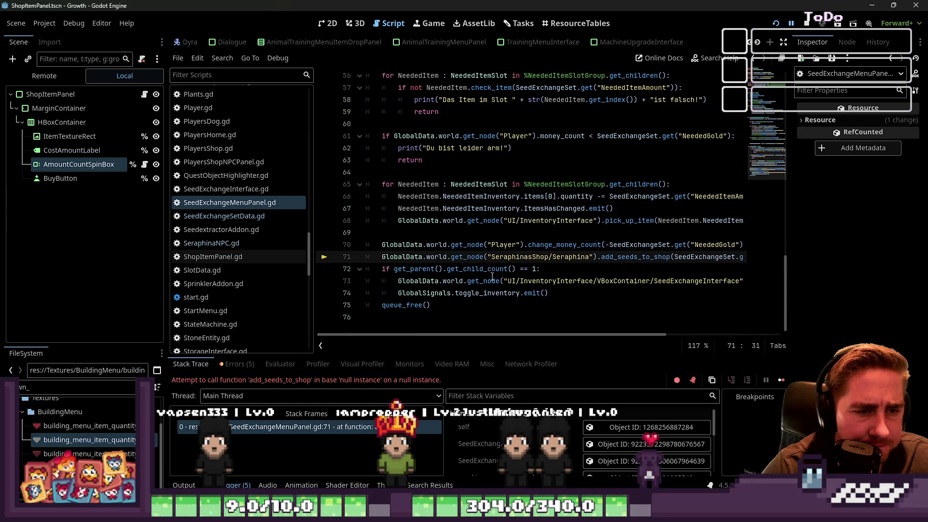
# Find SeraphinasSeedshop in the Remote scene tree and fix line 71's path to 'SeraphinasSeedshop/Seraphina'
pyautogui.moveTo(536, 338)
pyautogui.mouseDown()
pyautogui.moveTo(613, 338)
pyautogui.moveTo(533, 345)
pyautogui.mouseUp()
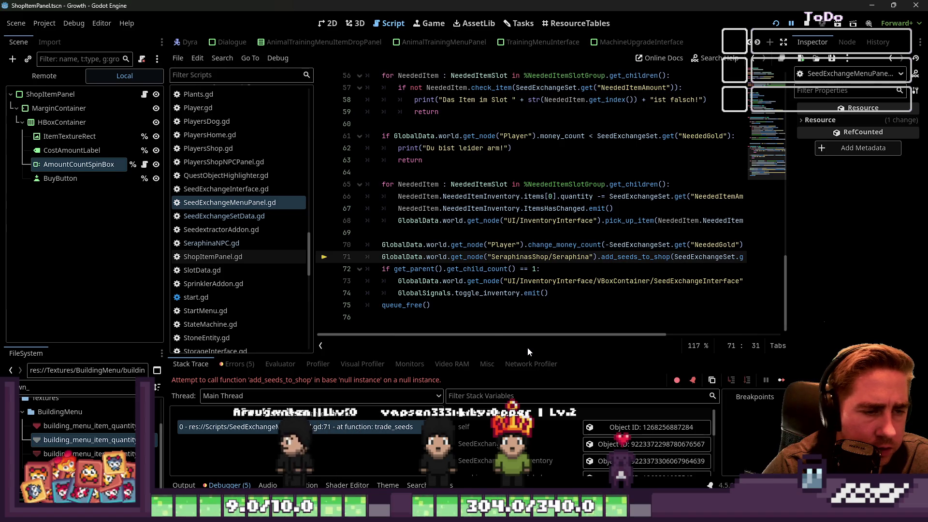
pyautogui.tripleClick(437, 259)
pyautogui.click(506, 259)
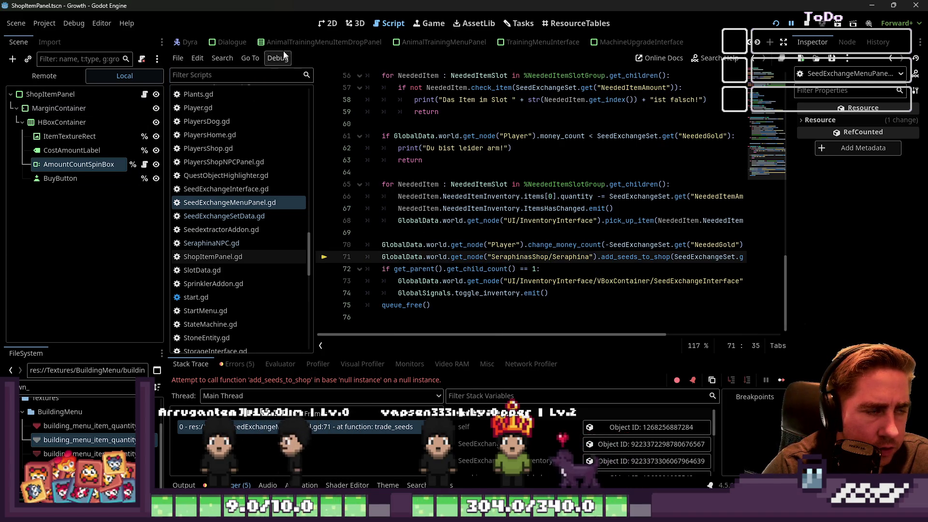
pyautogui.click(44, 76)
pyautogui.click(17, 164)
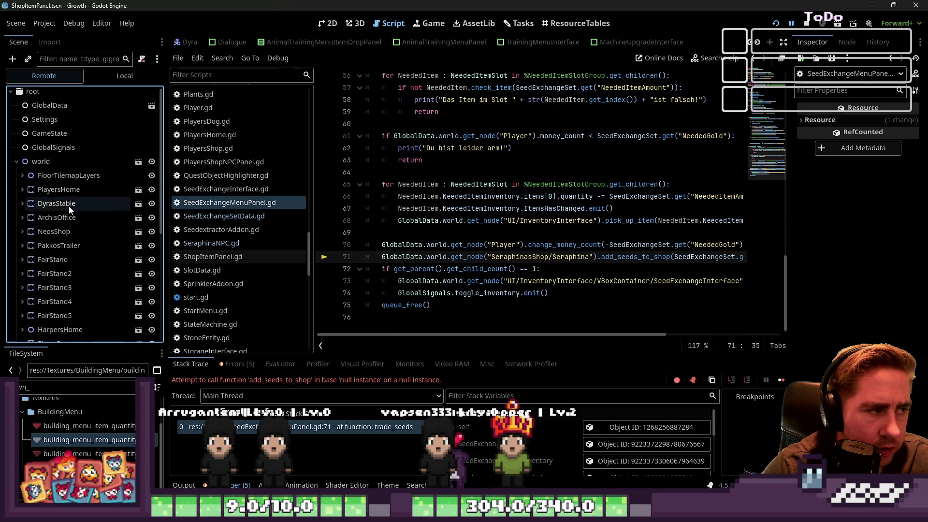
pyautogui.scroll(-5, 93, 227)
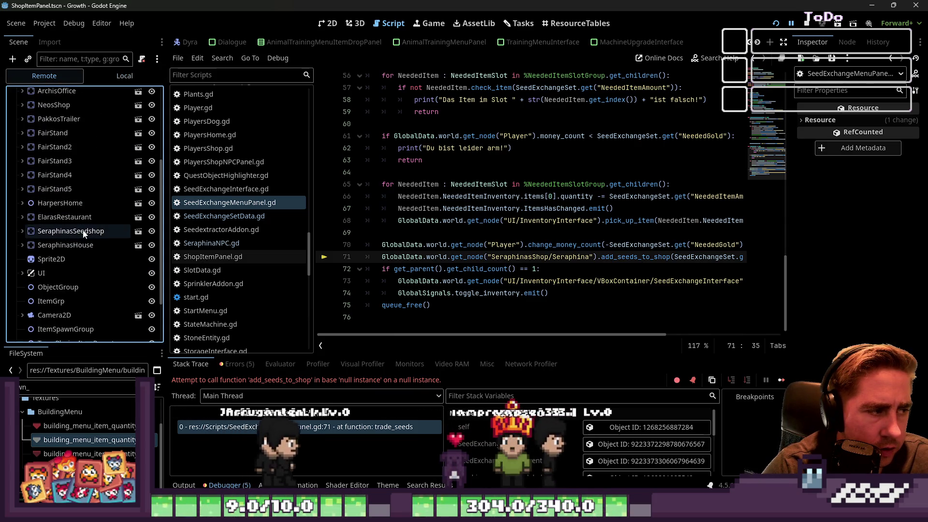
pyautogui.click(532, 257)
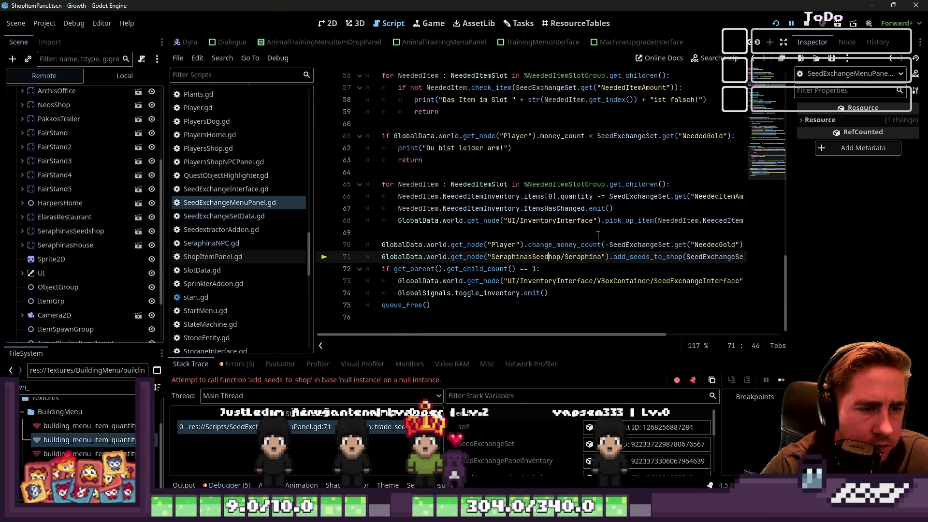
# Relaunch with F5, open Seraphina's Exchange Seeds and Shop menus, then stop the game
pyautogui.press('F5')
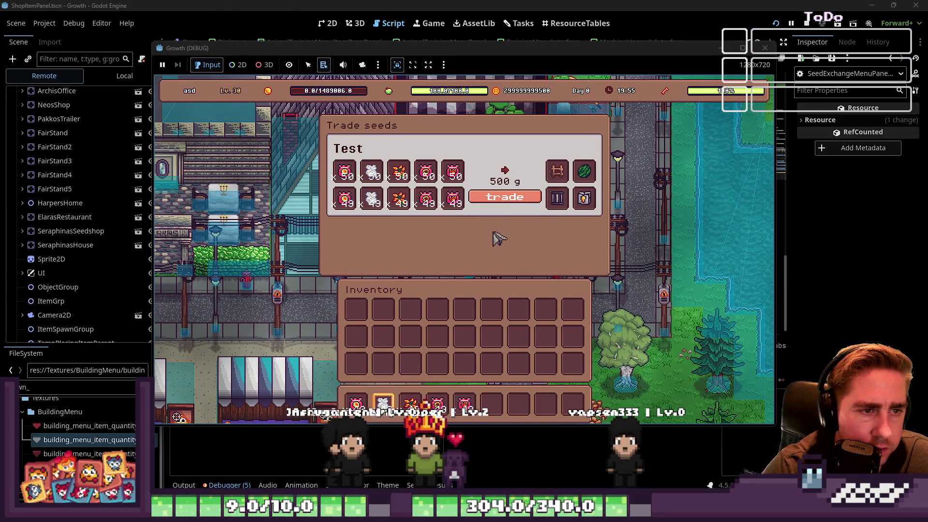
pyautogui.press('Escape')
pyautogui.press('e')
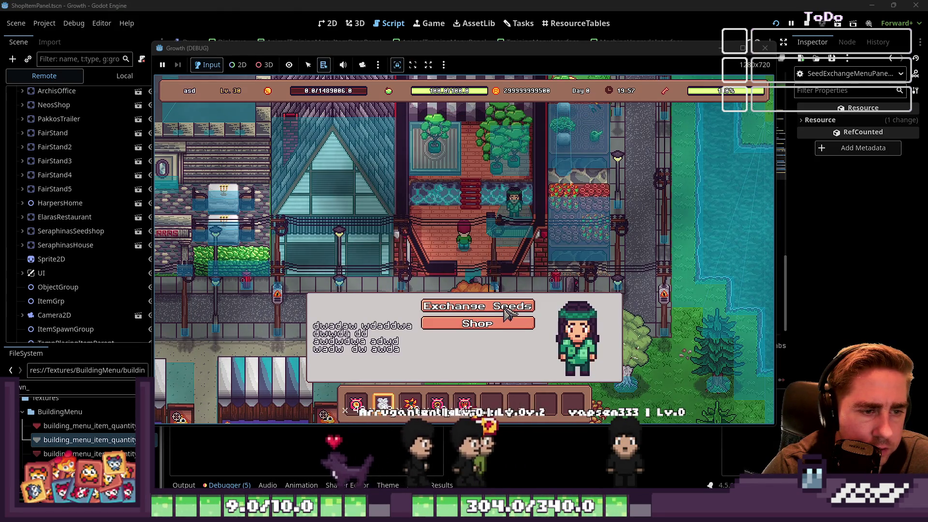
pyautogui.click(508, 311)
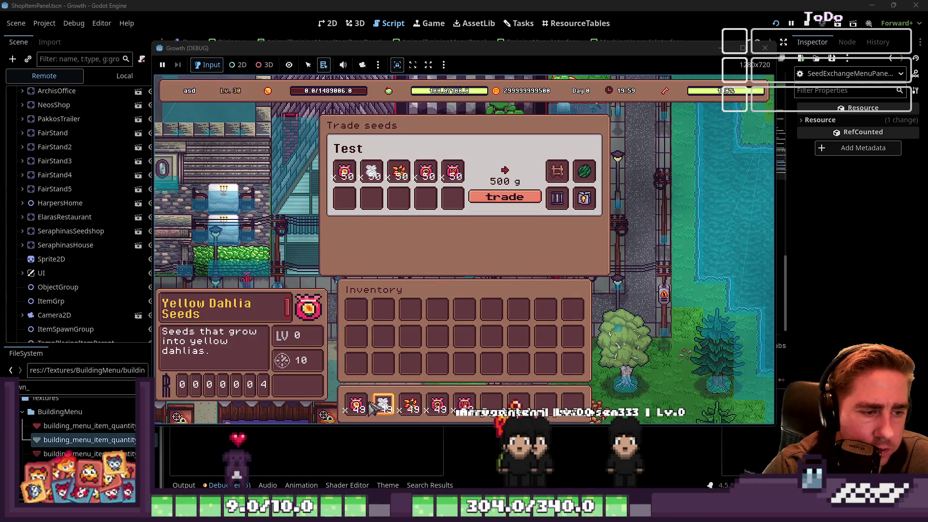
pyautogui.press('Escape')
pyautogui.press('e')
pyautogui.click(501, 325)
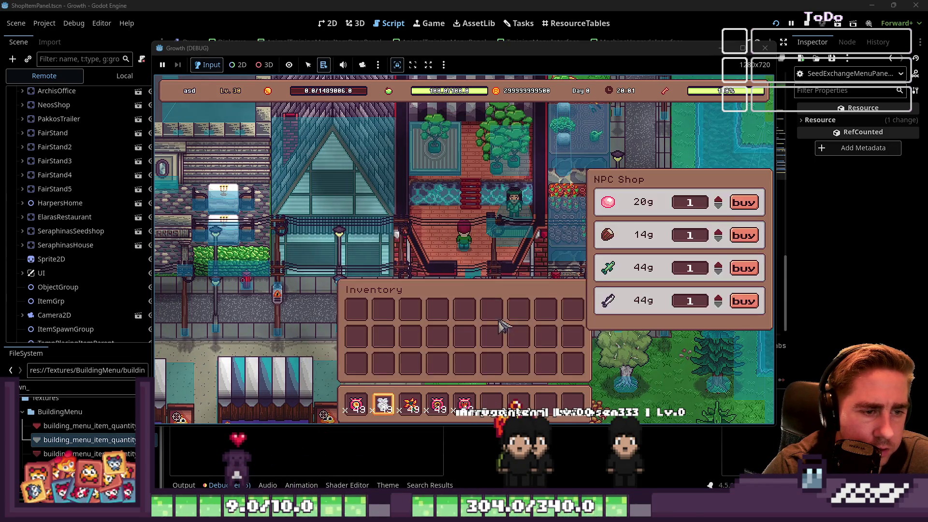
pyautogui.click(765, 47)
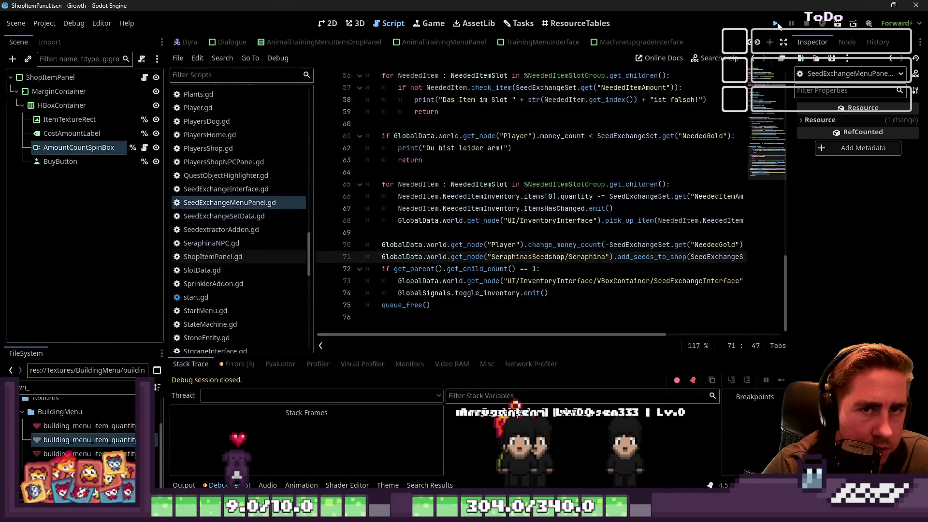
# Launch the game and start a new game with a placeholder character name
pyautogui.click(776, 23)
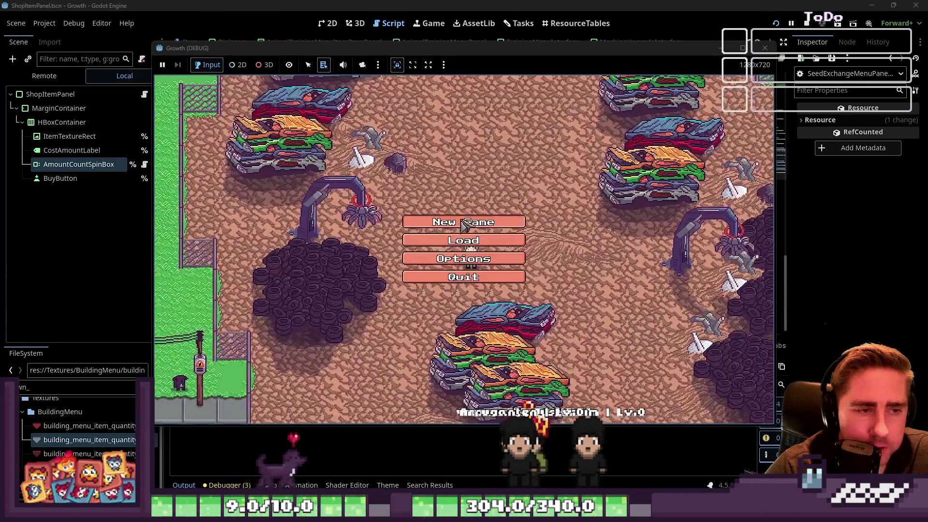
pyautogui.click(455, 239)
pyautogui.click(476, 154)
pyautogui.write('asdg')
pyautogui.click(465, 329)
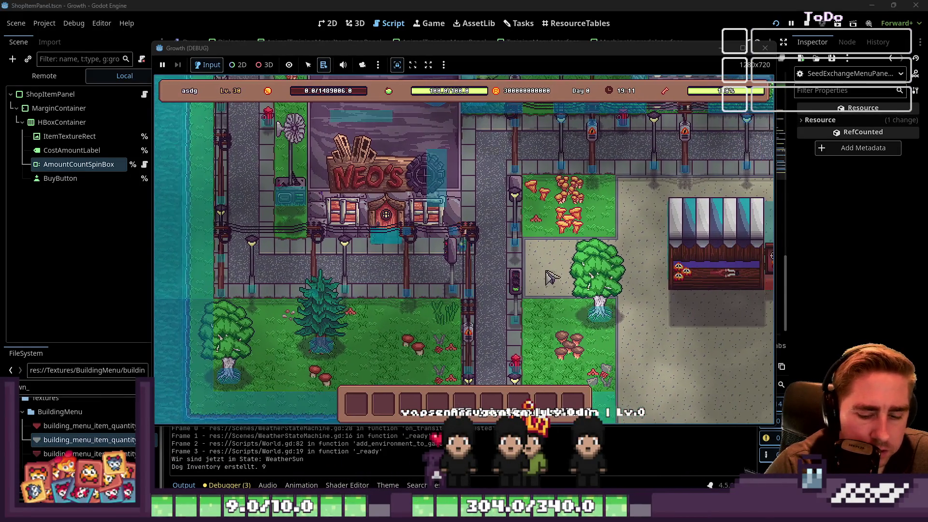
# Add Wool, Yellow Dahlia, Yellow Tulip and Yellow Sunflower Seeds to the hotbar
pyautogui.press('i')
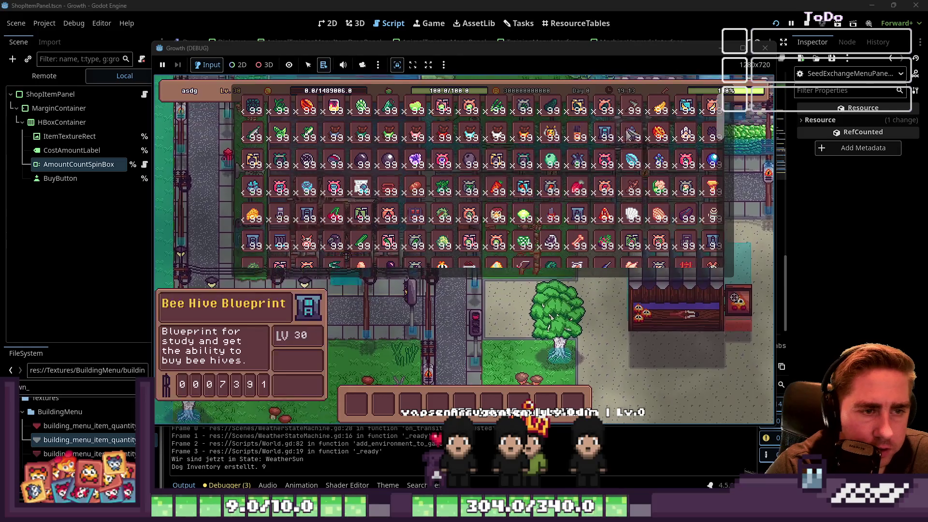
pyautogui.moveTo(624, 216)
pyautogui.scroll(-5, 647, 207)
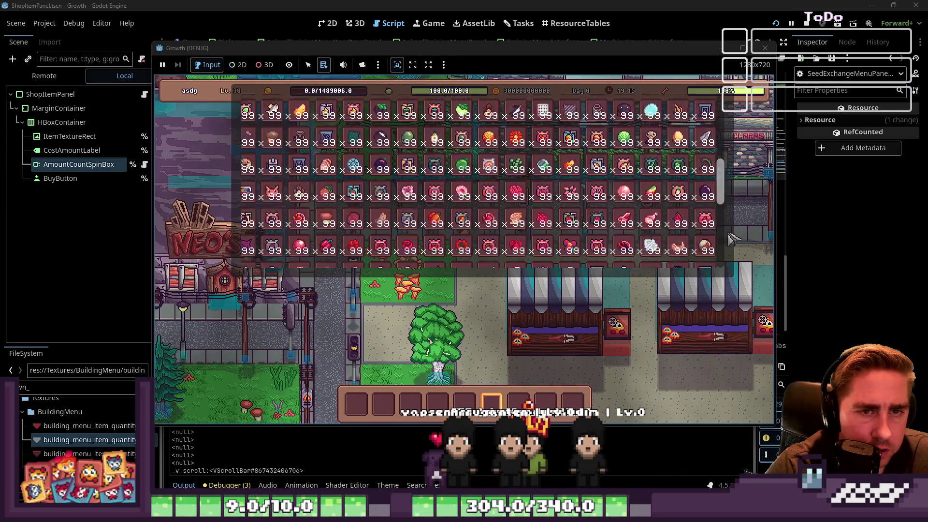
pyautogui.scroll(2, 673, 198)
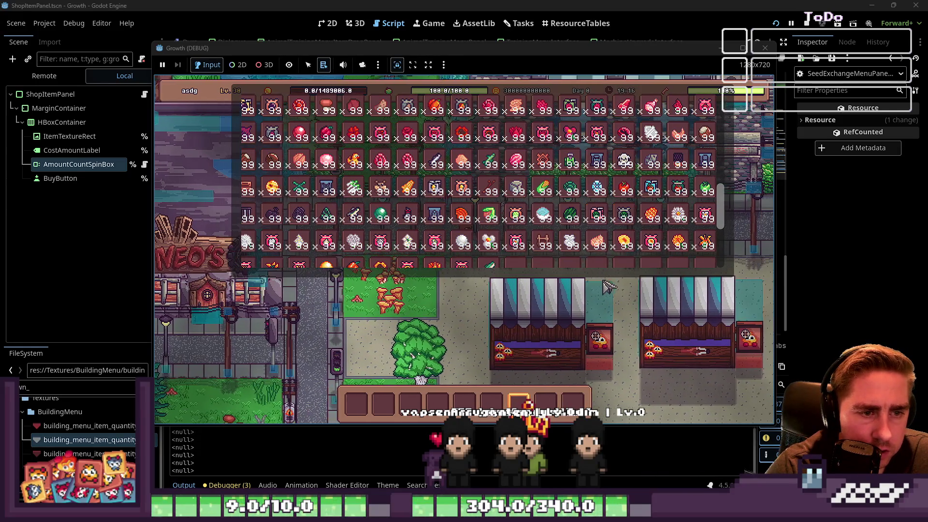
pyautogui.click(576, 244)
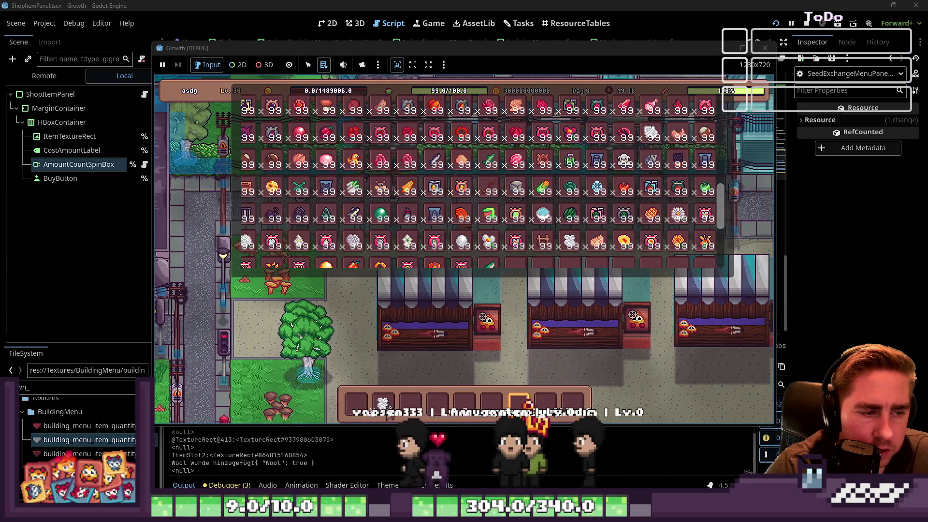
pyautogui.moveTo(653, 247)
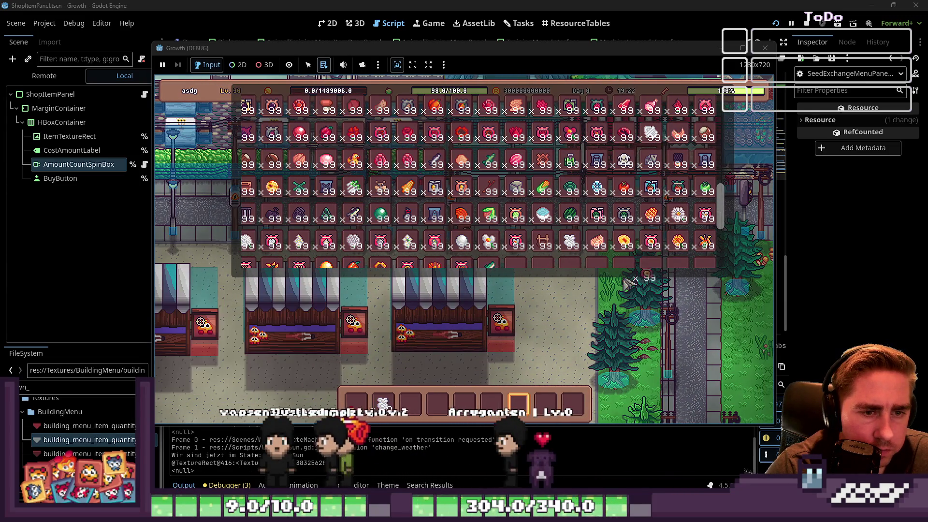
pyautogui.click(322, 244)
pyautogui.scroll(-1, 321, 244)
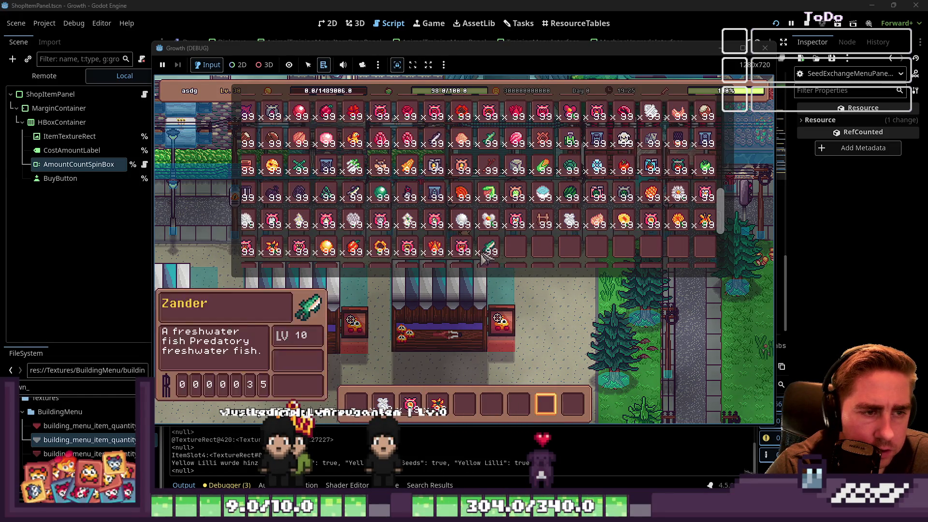
pyautogui.click(493, 425)
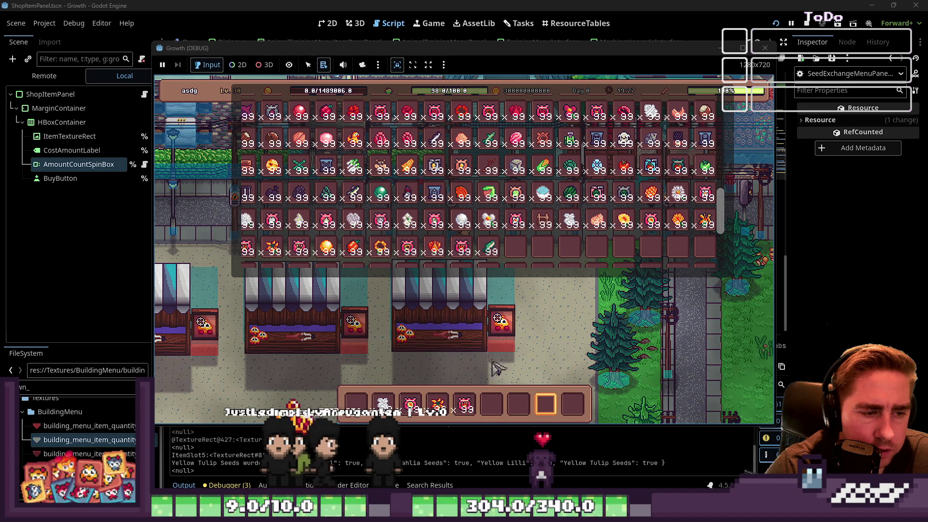
pyautogui.click(410, 249)
pyautogui.moveTo(508, 398)
pyautogui.press('Escape')
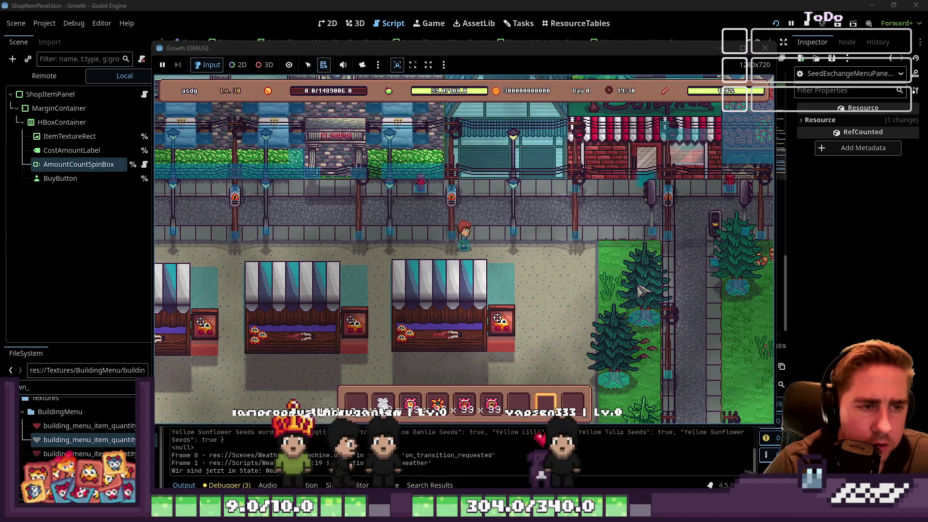
# Walk to Seraphina and open her seed exchange trade
pyautogui.press('w')
pyautogui.press('d')
pyautogui.press('w')
pyautogui.press('d')
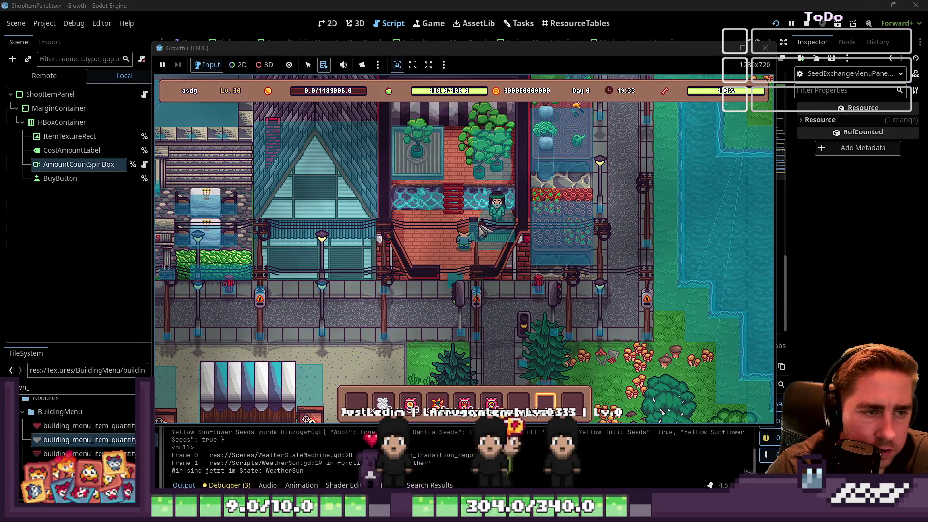
pyautogui.press('e')
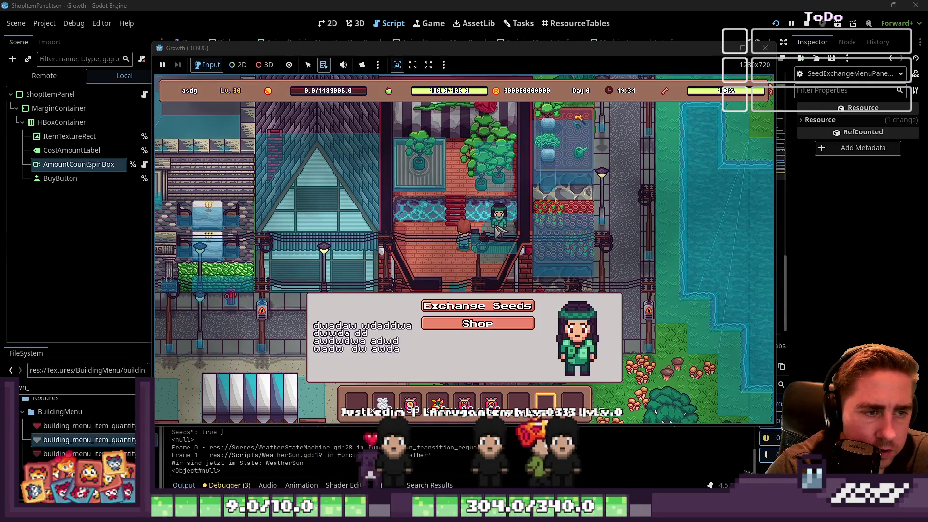
pyautogui.click(483, 323)
# Fill the trade slots with Wool and the yellow seeds and carry out the trade
pyautogui.moveTo(421, 385); pyautogui.dragTo(380, 196)
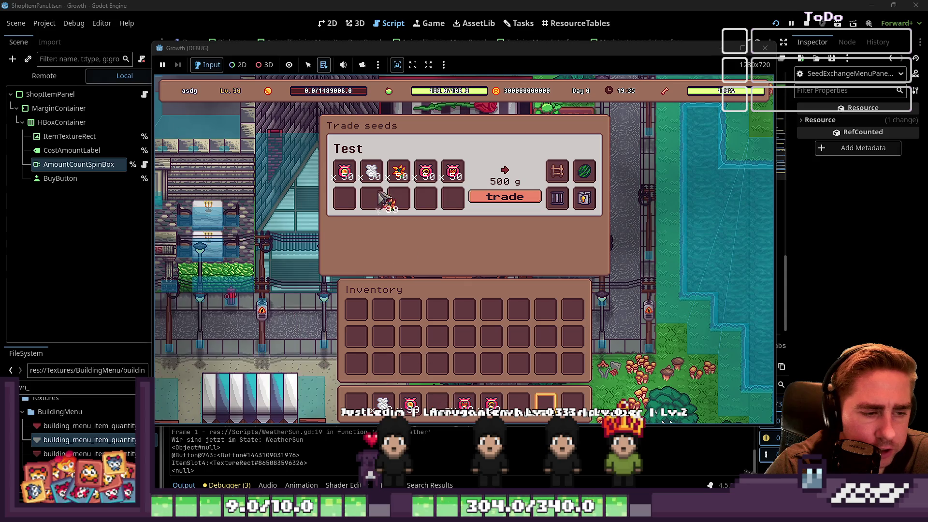
pyautogui.moveTo(383, 403); pyautogui.dragTo(371, 200)
pyautogui.moveTo(491, 403); pyautogui.dragTo(426, 198)
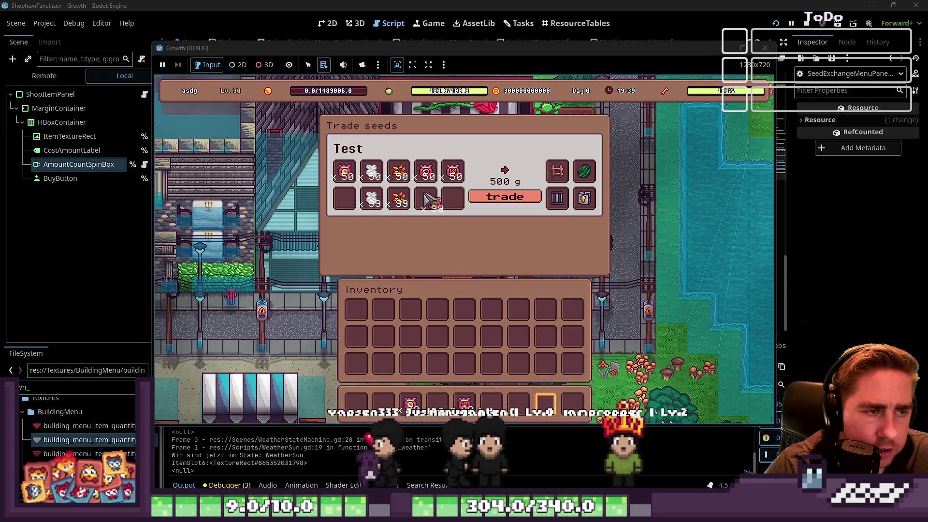
pyautogui.moveTo(465, 404)
pyautogui.mouseDown()
pyautogui.moveTo(368, 242)
pyautogui.moveTo(368, 201)
pyautogui.moveTo(453, 198)
pyautogui.mouseUp()
pyautogui.moveTo(411, 402); pyautogui.dragTo(407, 383)
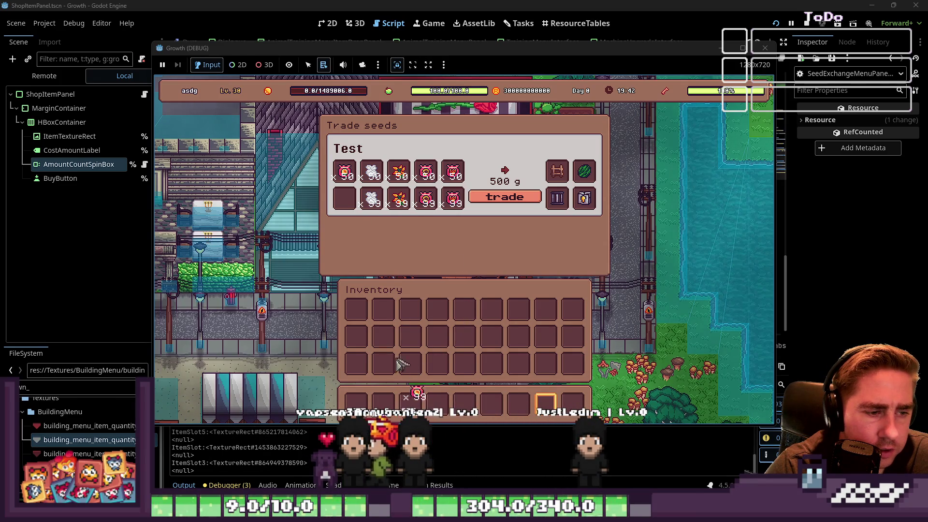
pyautogui.moveTo(332, 192); pyautogui.dragTo(344, 198)
pyautogui.click(514, 198)
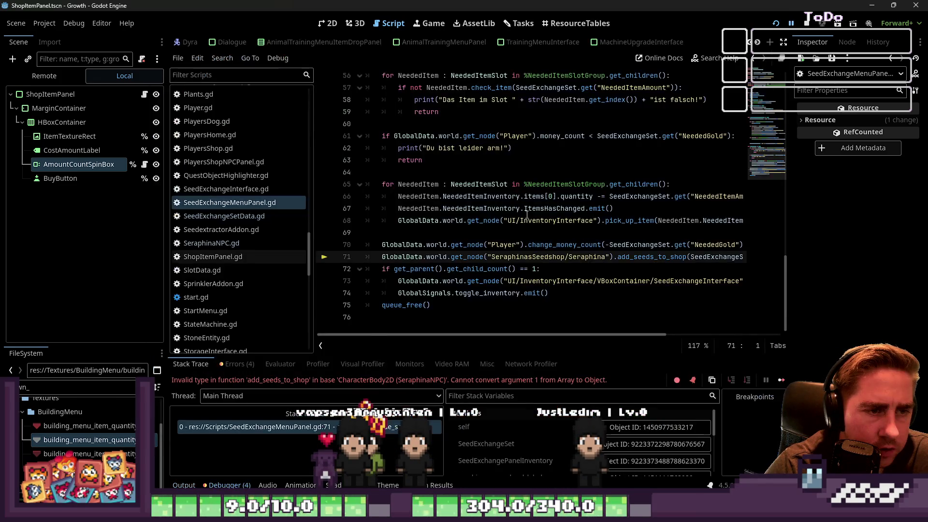
# Review the ExchangedSeeds lookup on line 71 and save the script
pyautogui.click(480, 270)
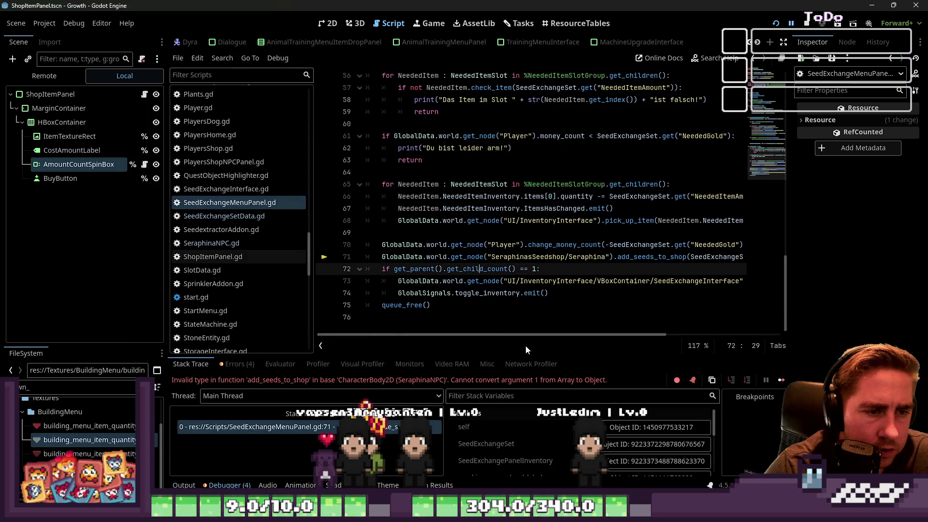
pyautogui.moveTo(523, 338)
pyautogui.mouseDown()
pyautogui.moveTo(589, 333)
pyautogui.moveTo(630, 312)
pyautogui.mouseUp()
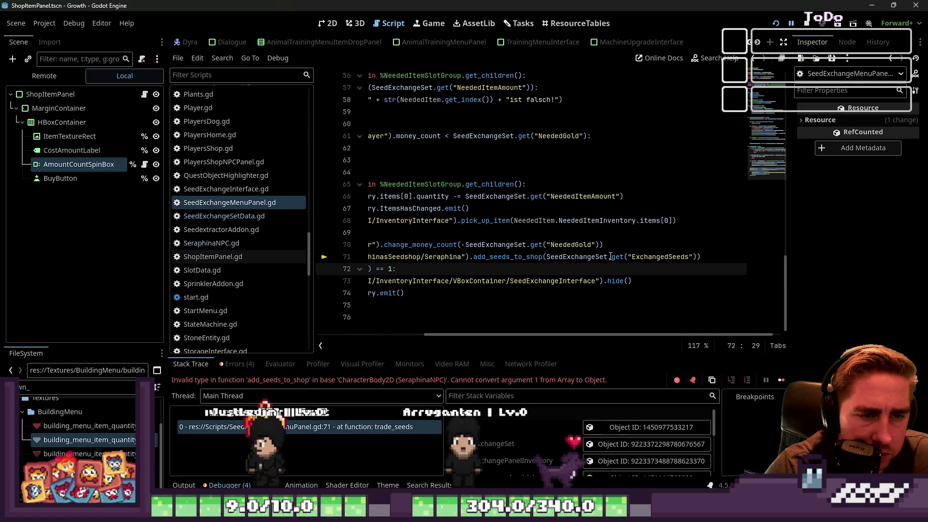
pyautogui.moveTo(609, 257); pyautogui.dragTo(644, 260)
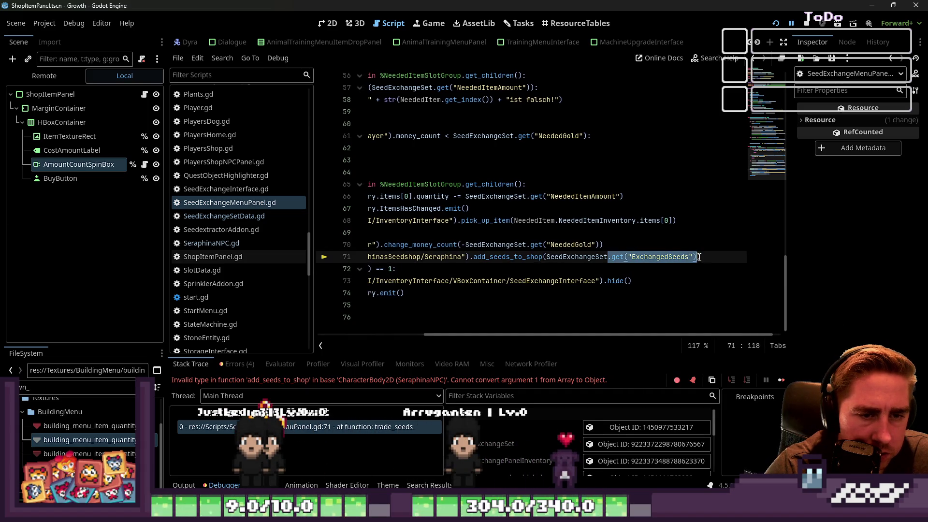
pyautogui.click(672, 208)
pyautogui.hotkey('ctrl', 's')
# Resume the paused game, quit it from the pause menu and relaunch it
pyautogui.click(791, 24)
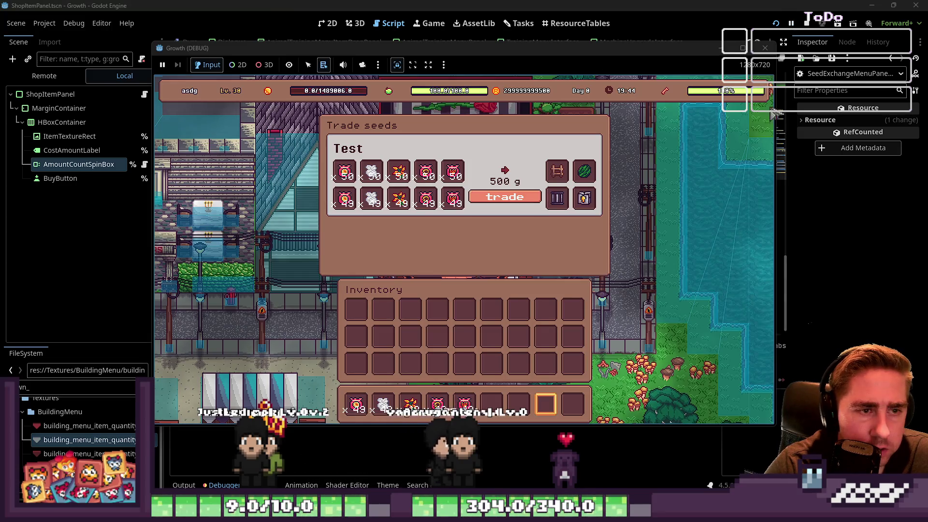
pyautogui.press('i')
pyautogui.press('Escape')
pyautogui.press('Escape')
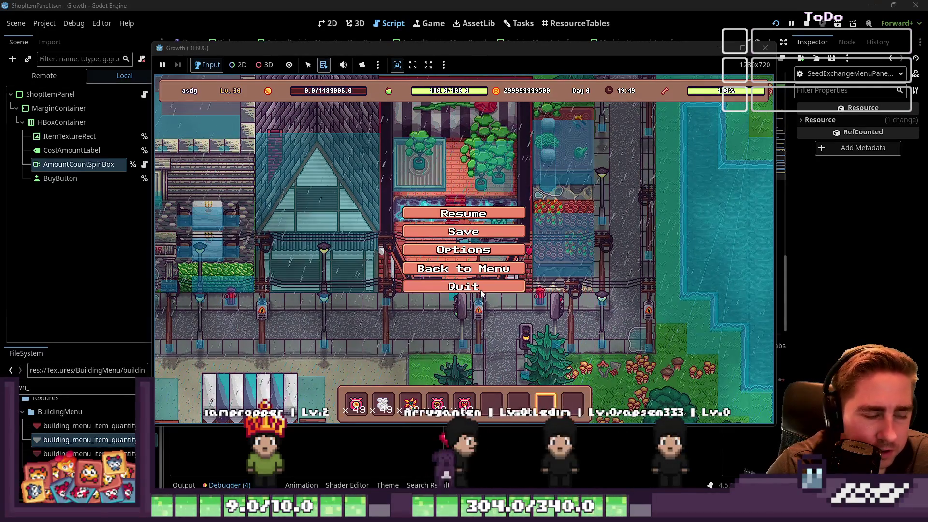
pyautogui.click(481, 289)
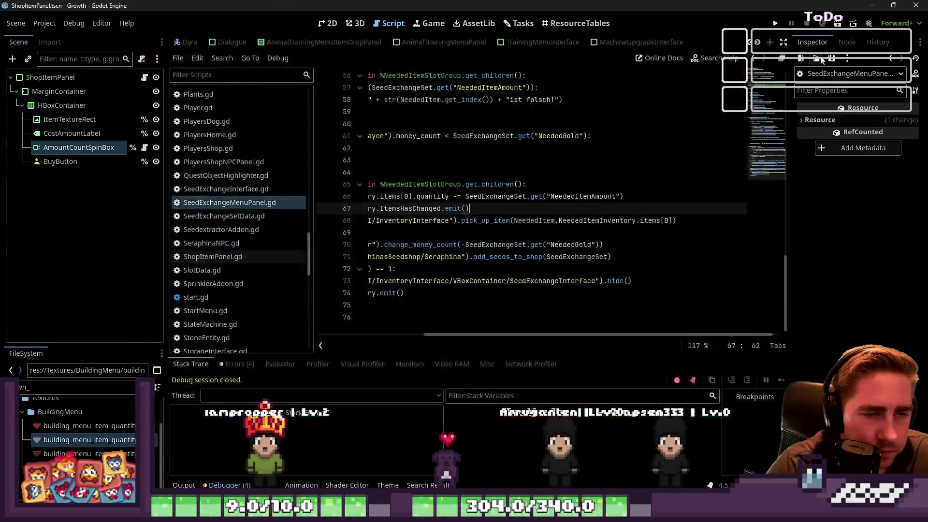
pyautogui.click(777, 23)
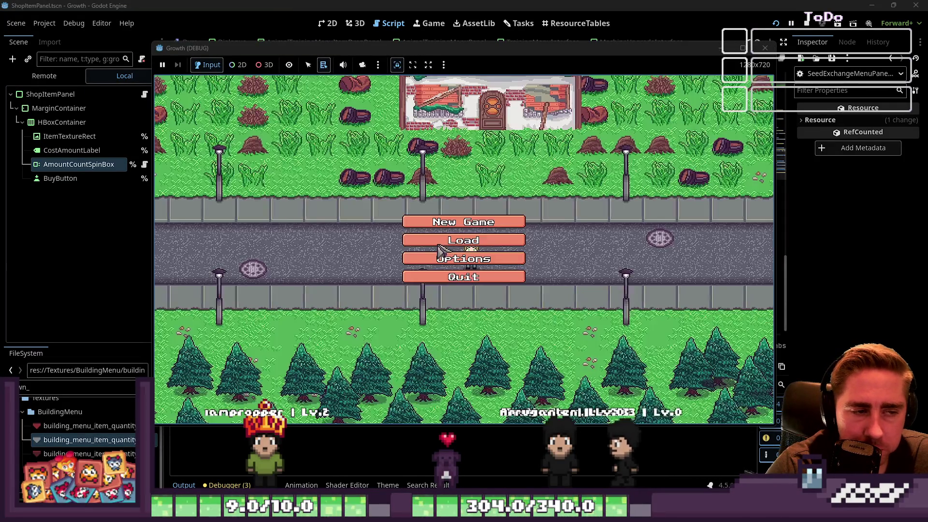
# Restart the game from the Debug menu and walk the player into Seraphina's shop
pyautogui.click(74, 25)
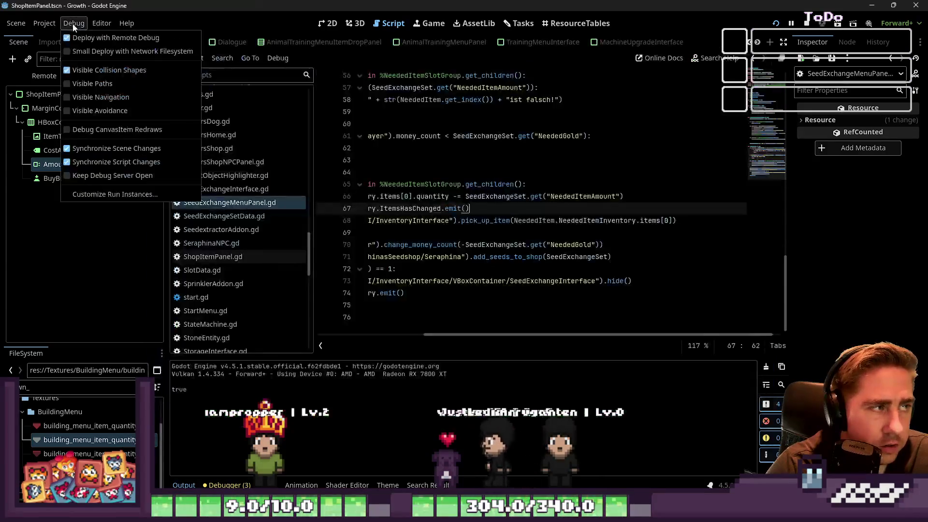
pyautogui.click(776, 23)
pyautogui.click(777, 23)
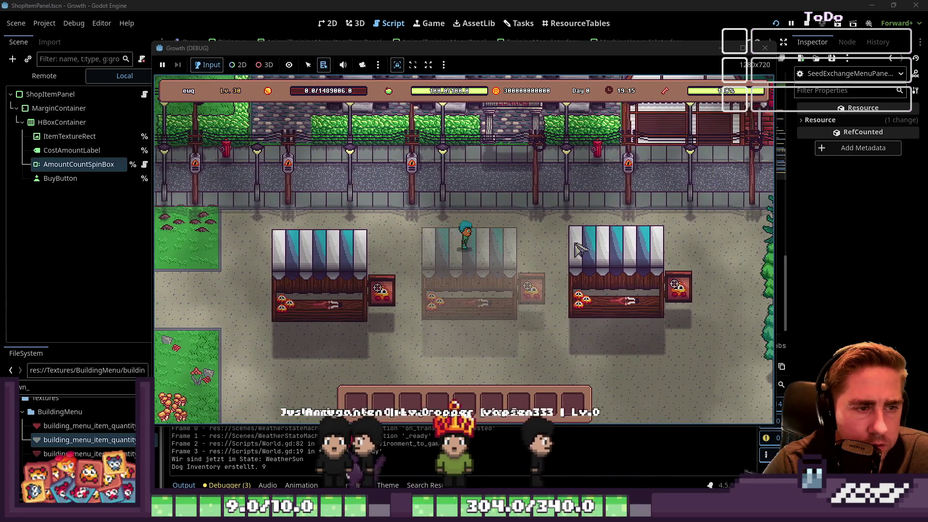
pyautogui.press('d')
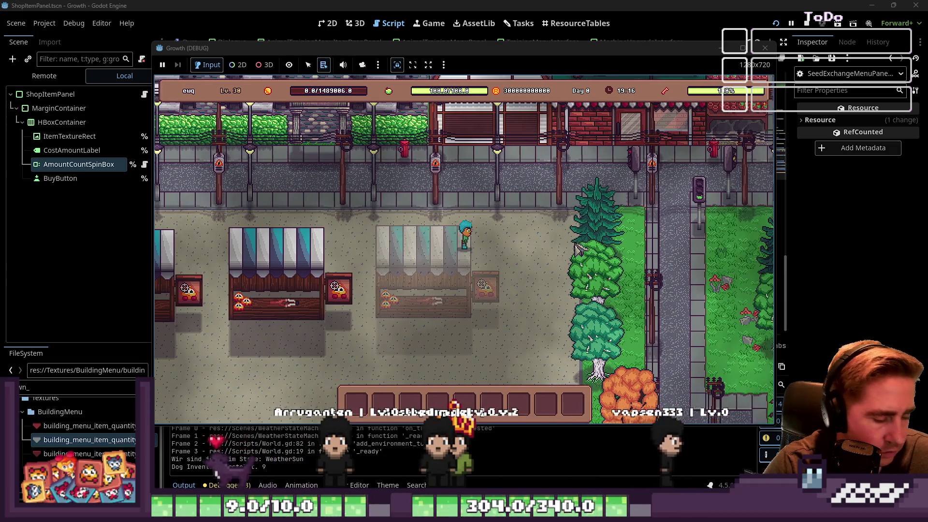
pyautogui.press('w')
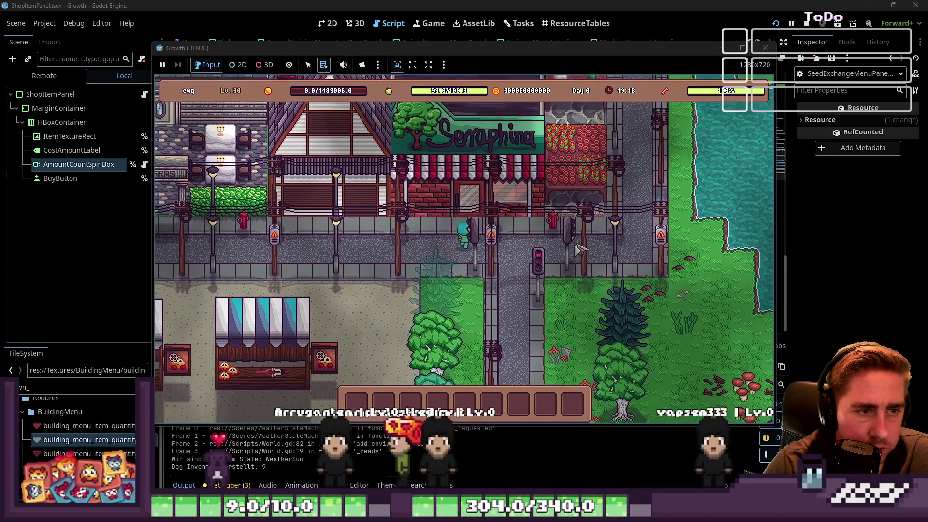
pyautogui.press('w')
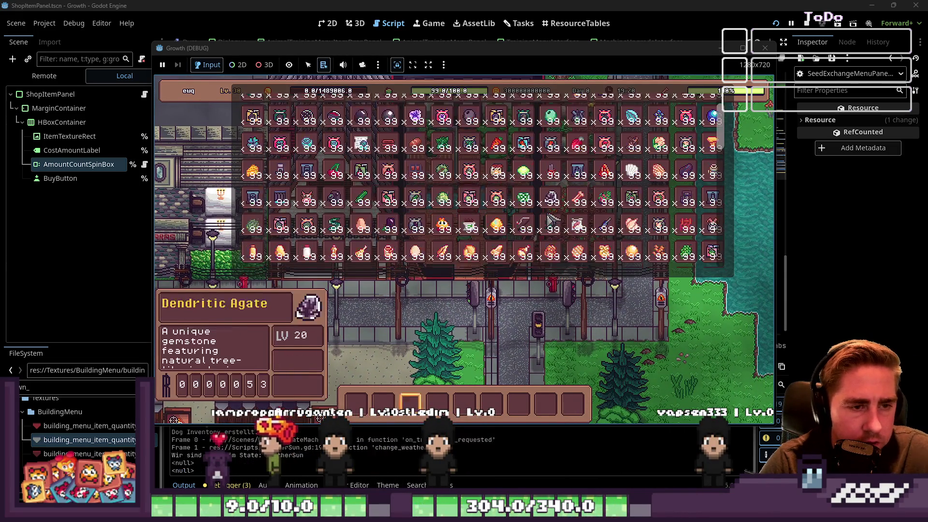
# Move the seed stacks, including Yellow Lilli, and Wool into the hotbar, then talk to Seraphina
pyautogui.scroll(-3, 551, 220)
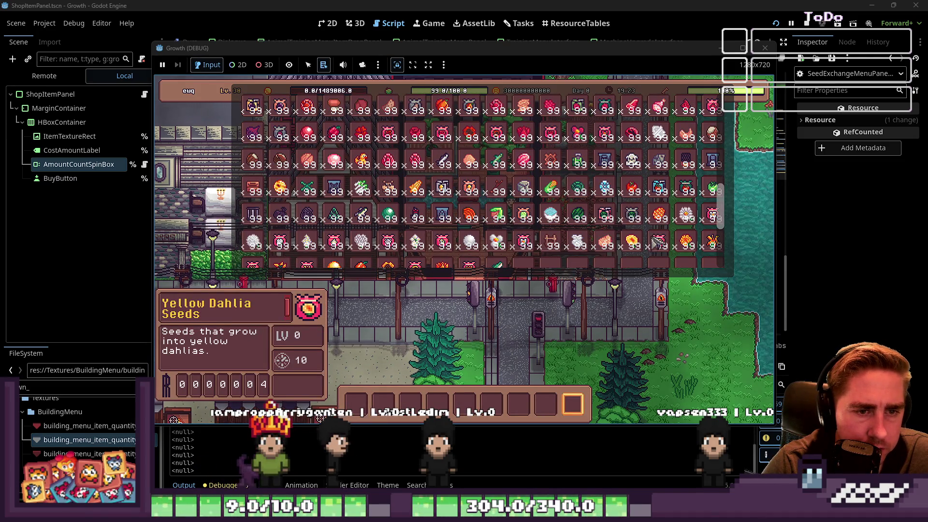
pyautogui.scroll(-2, 504, 248)
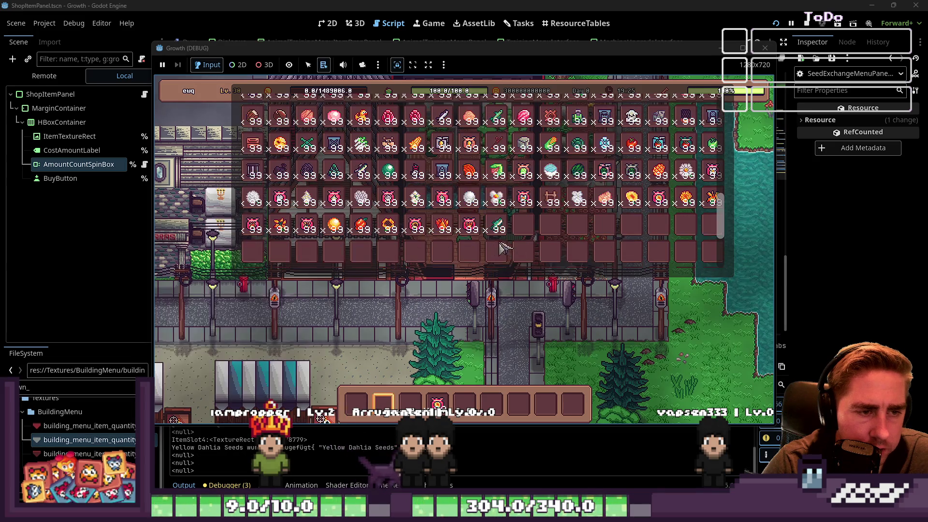
pyautogui.moveTo(472, 234); pyautogui.dragTo(411, 387)
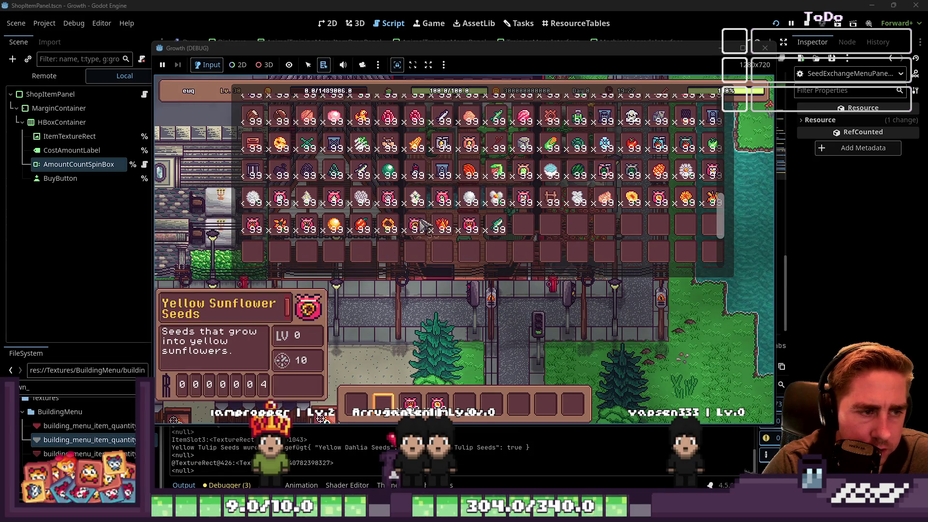
pyautogui.moveTo(282, 226); pyautogui.dragTo(360, 404)
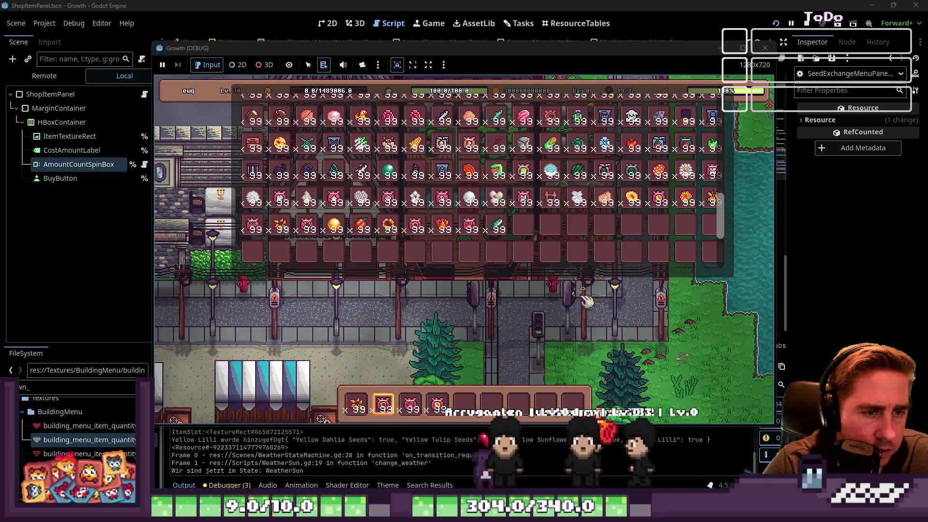
pyautogui.scroll(-3, 619, 320)
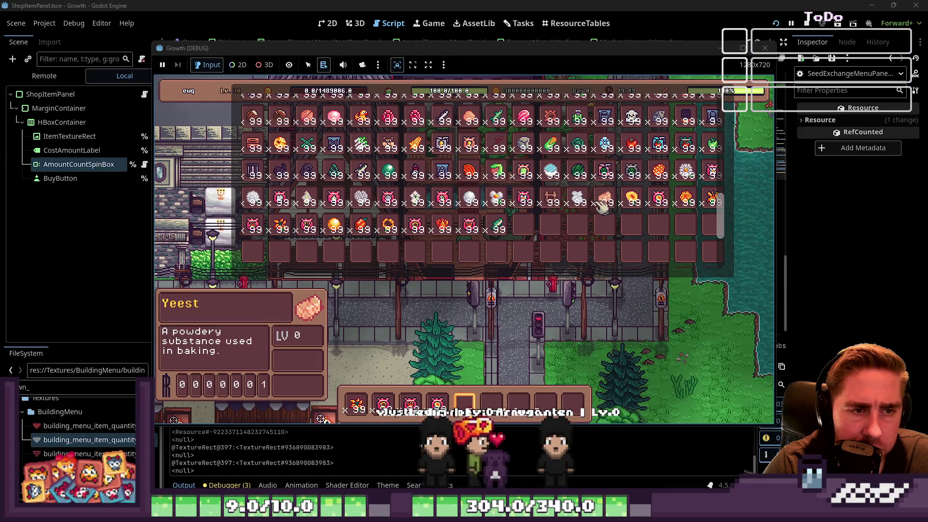
pyautogui.click(475, 408)
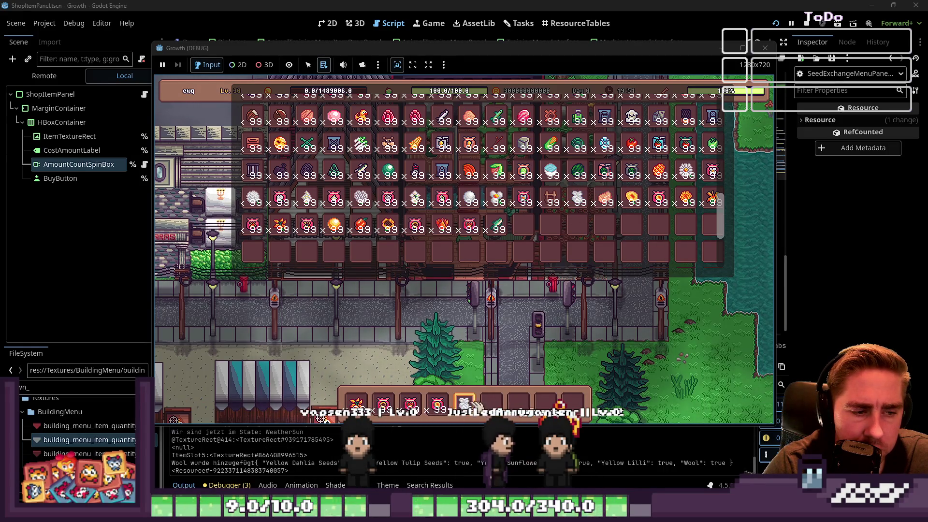
pyautogui.press('Escape')
# Visit Seraphina's shop briefly, then talk to her again and open the seed exchange
pyautogui.press('e')
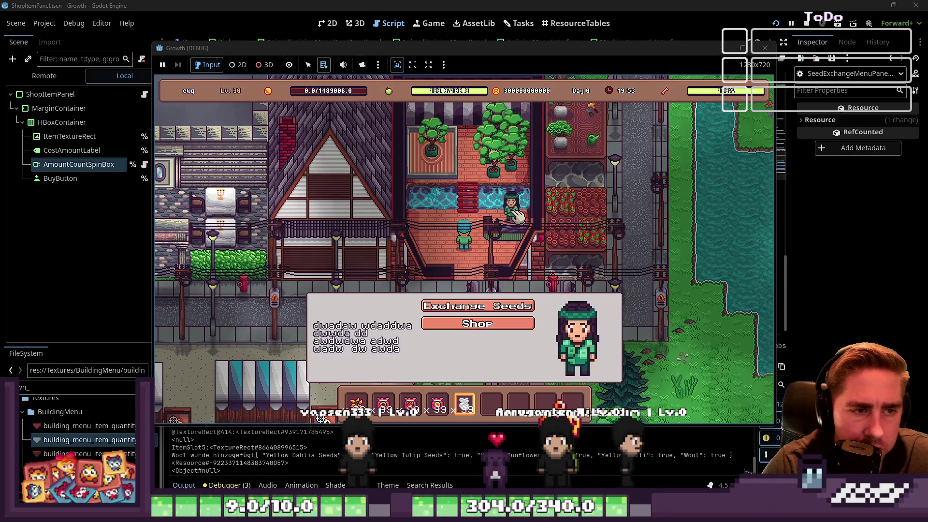
pyautogui.click(510, 323)
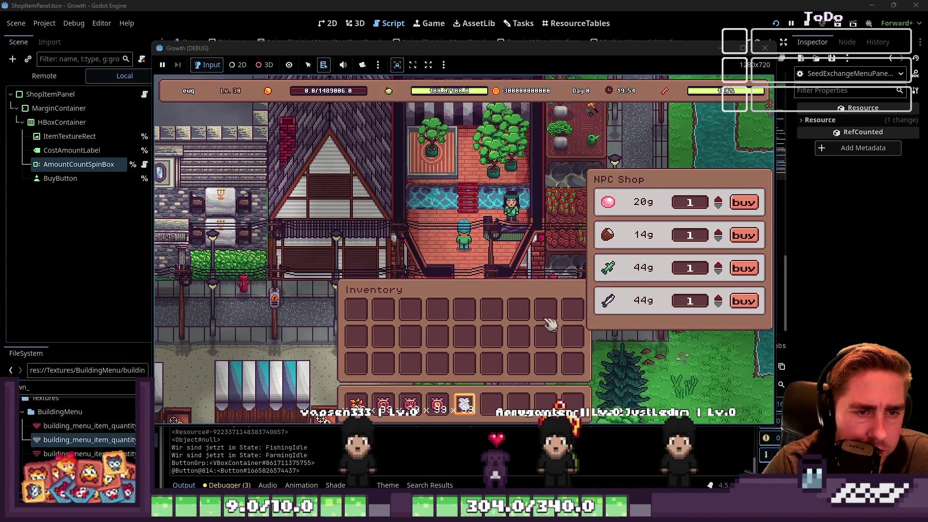
pyautogui.press('Escape')
pyautogui.press('e')
pyautogui.click(494, 306)
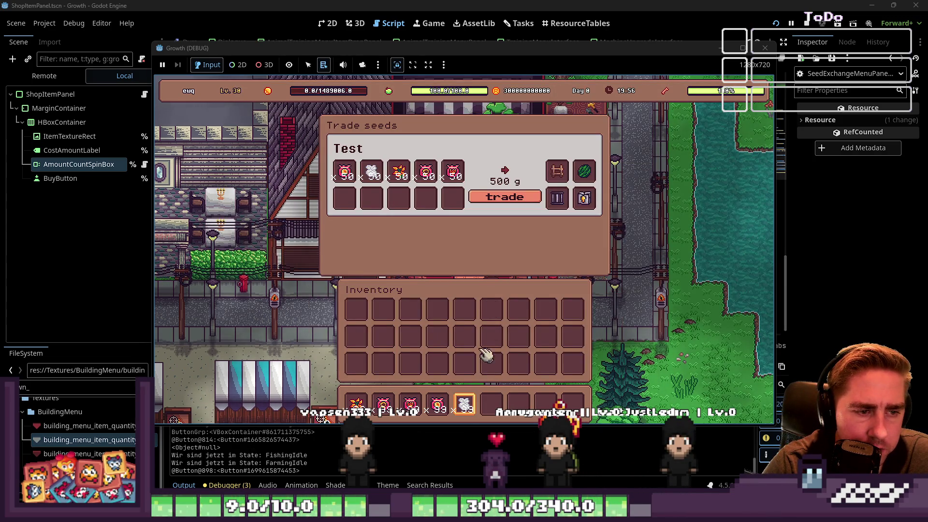
# Place the Wool and four seed stacks into the trade slots and complete the 500-gold trade
pyautogui.click(465, 405)
pyautogui.click(371, 198)
pyautogui.click(437, 405)
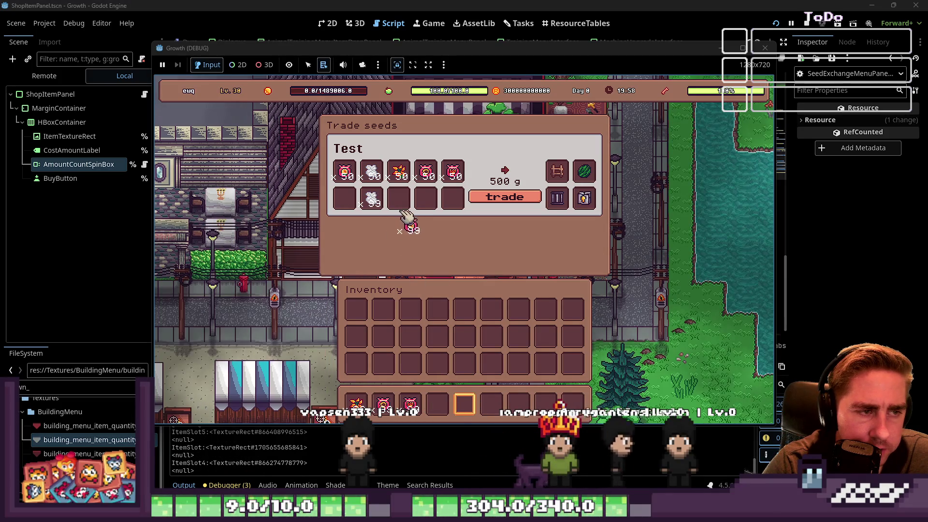
pyautogui.click(352, 198)
pyautogui.click(410, 405)
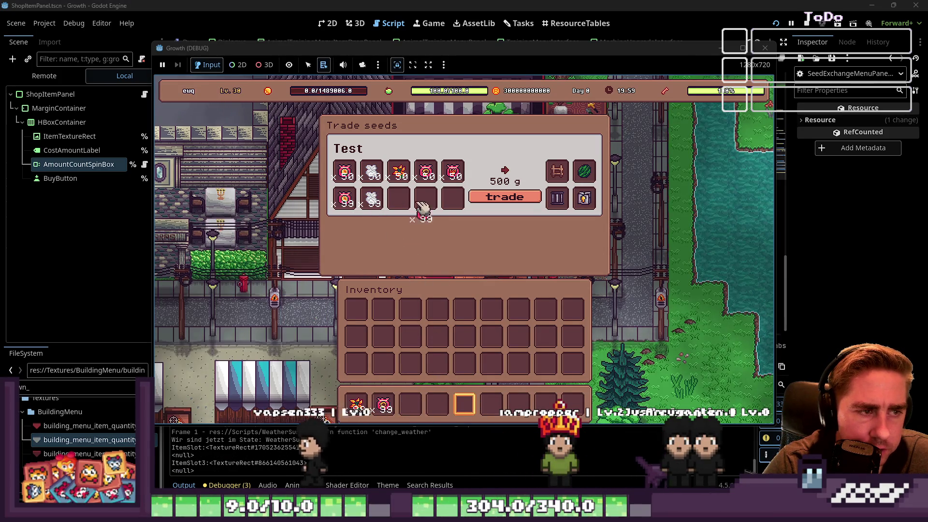
pyautogui.click(455, 198)
pyautogui.click(383, 405)
pyautogui.click(426, 198)
pyautogui.click(356, 405)
pyautogui.click(399, 198)
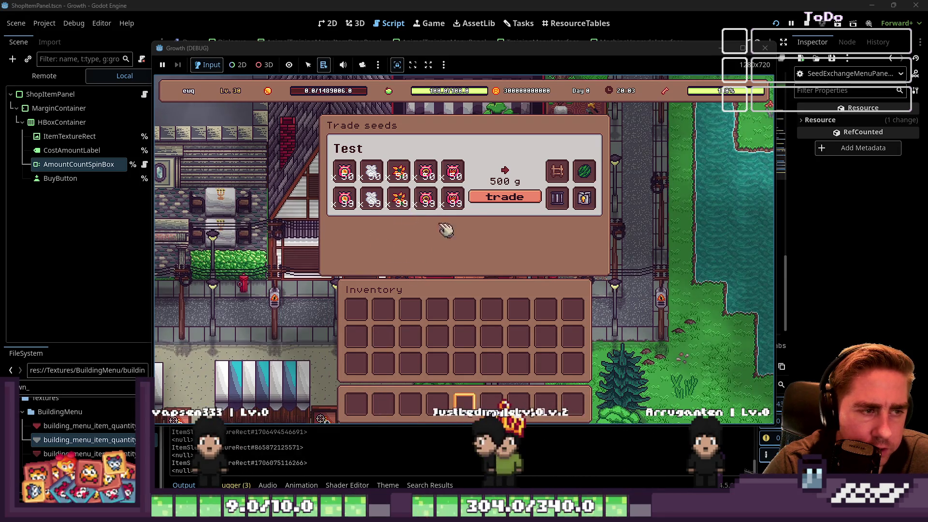
pyautogui.click(512, 206)
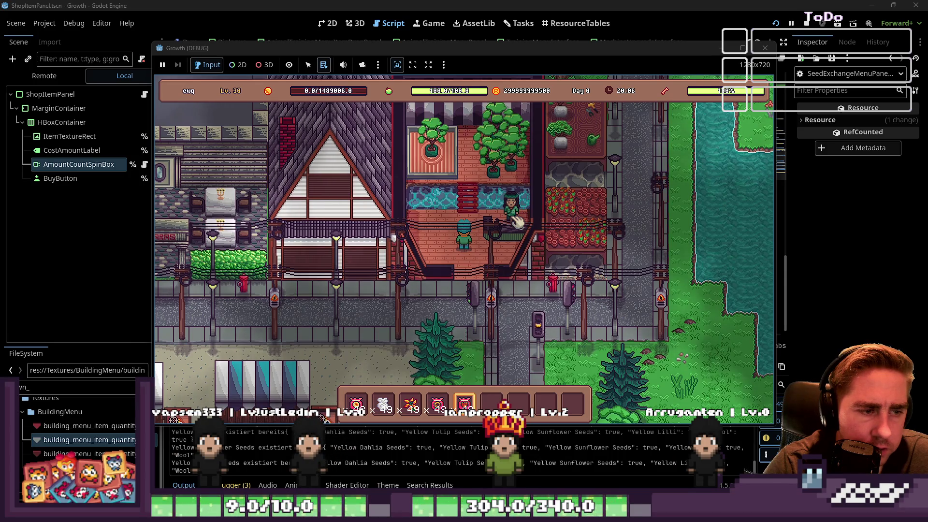
pyautogui.click(512, 210)
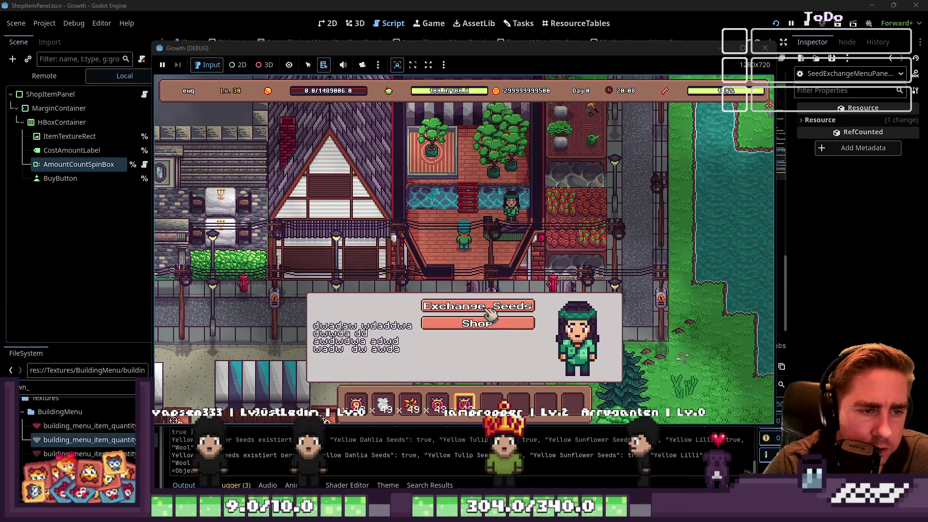
# Open and close the seed exchange, then go to Seraphina's shop
pyautogui.click(488, 307)
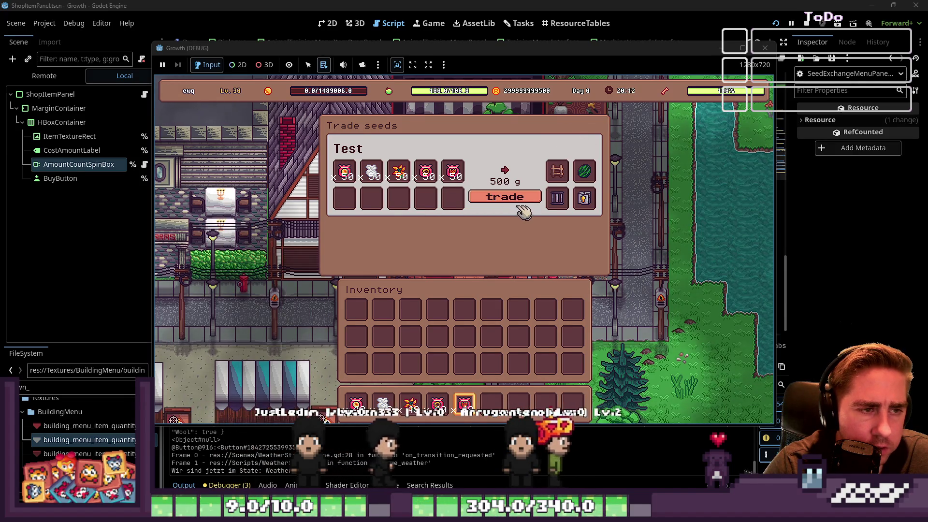
pyautogui.click(505, 197)
pyautogui.click(511, 205)
pyautogui.click(474, 265)
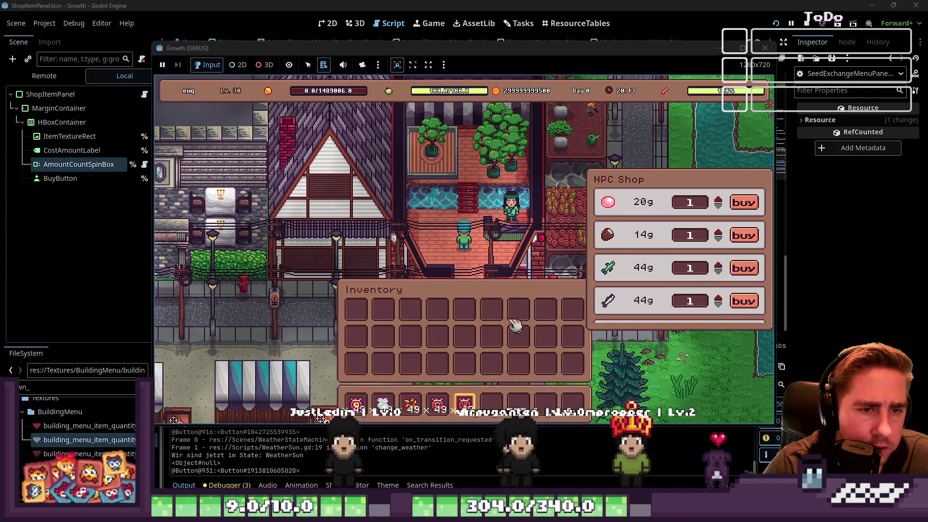
# Enter an oversized trap purchase amount so it clamps to 999
pyautogui.scroll(-4, 651, 256)
pyautogui.scroll(1, 650, 257)
pyautogui.scroll(-1, 650, 257)
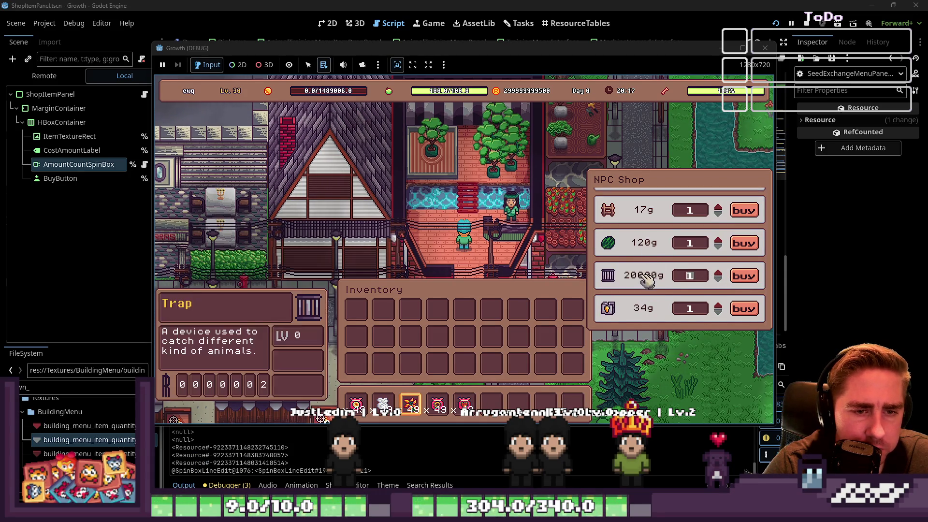
pyautogui.click(691, 275)
pyautogui.write('2323')
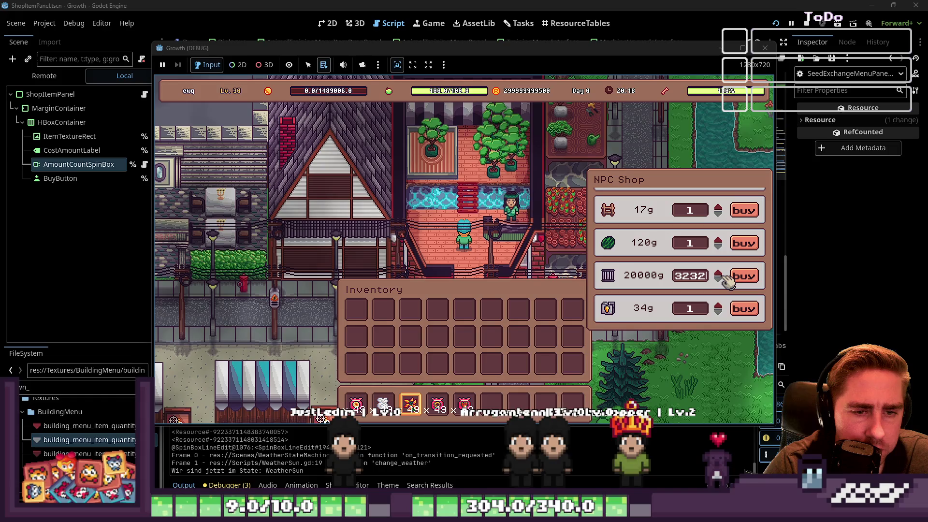
pyautogui.press('BackSpace')
pyautogui.press('BackSpace')
pyautogui.press('BackSpace')
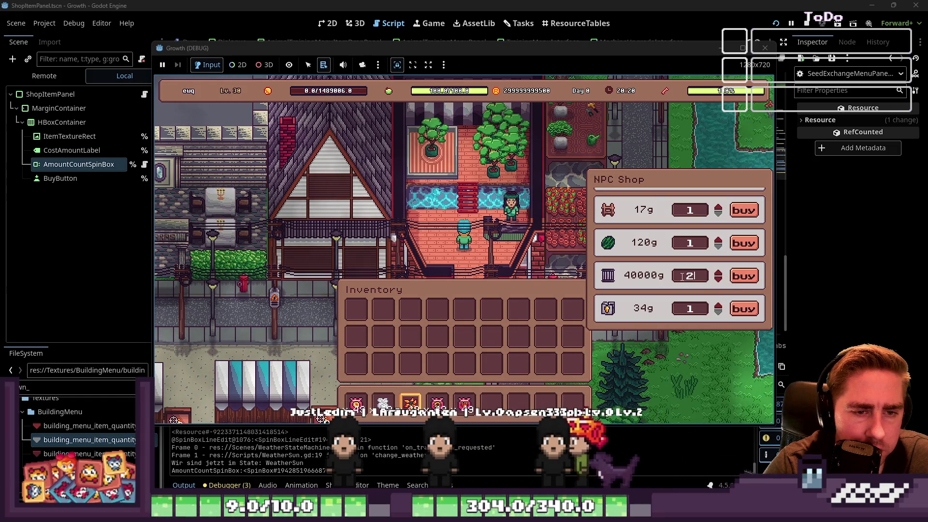
pyautogui.write('3233')
pyautogui.click(691, 306)
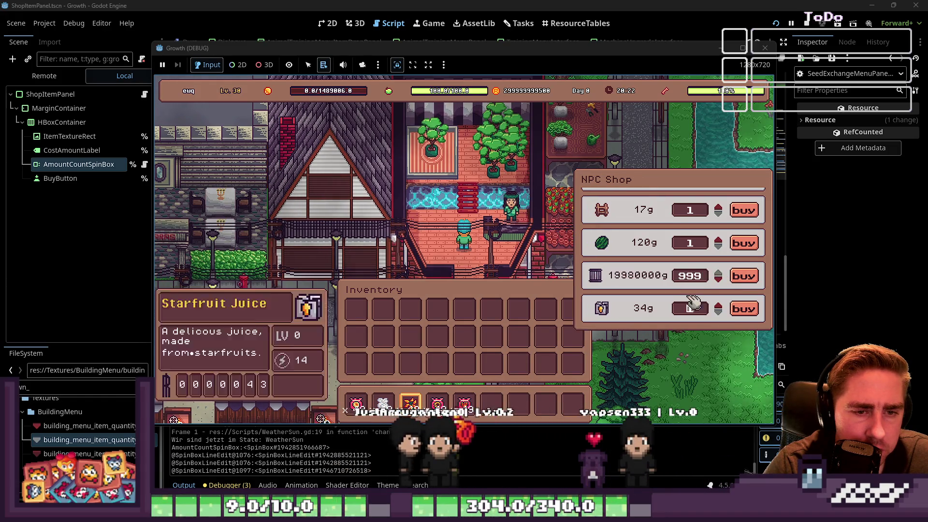
# Buy nine stacks of 999 traps from the shop
pyautogui.click(745, 278)
pyautogui.click(745, 277)
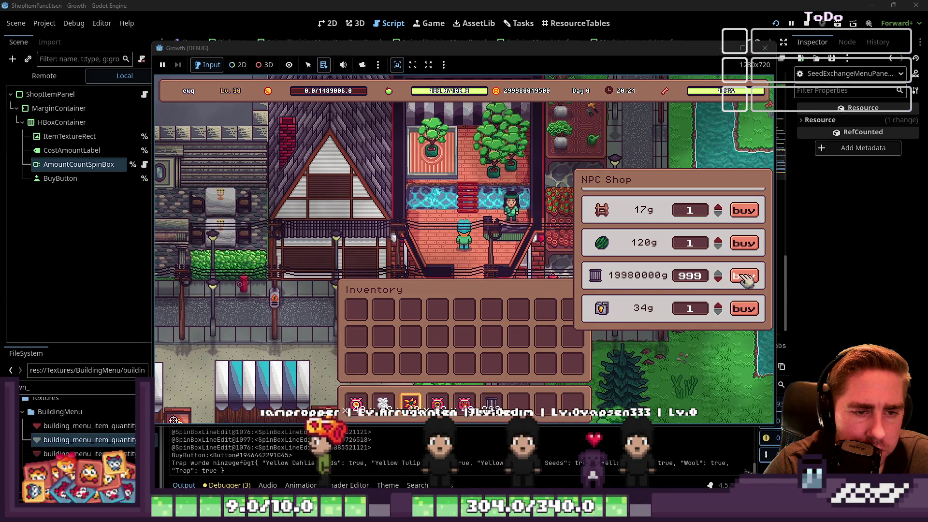
pyautogui.click(745, 279)
pyautogui.click(745, 279)
pyautogui.click(745, 279)
pyautogui.click(745, 279)
pyautogui.click(745, 279)
pyautogui.click(745, 279)
pyautogui.click(745, 278)
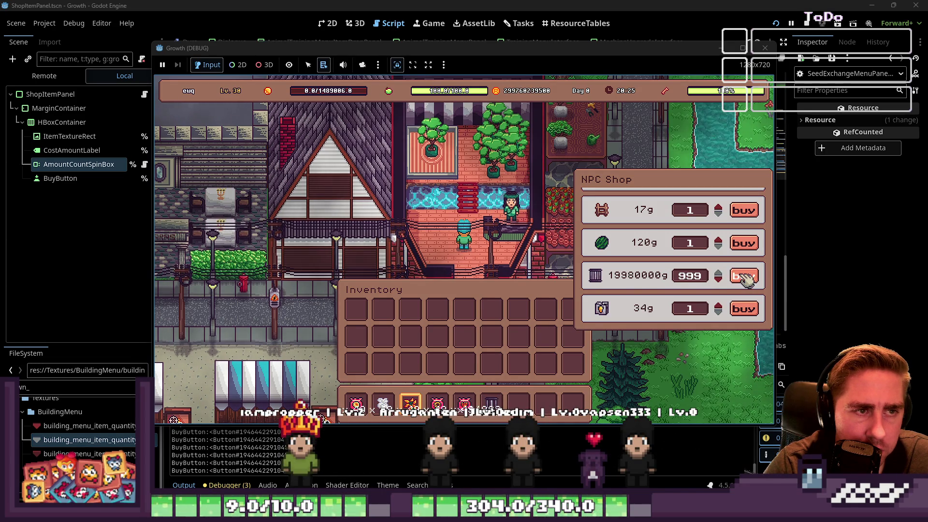
pyautogui.click(745, 279)
pyautogui.click(745, 278)
pyautogui.click(745, 278)
pyautogui.click(745, 279)
pyautogui.click(745, 279)
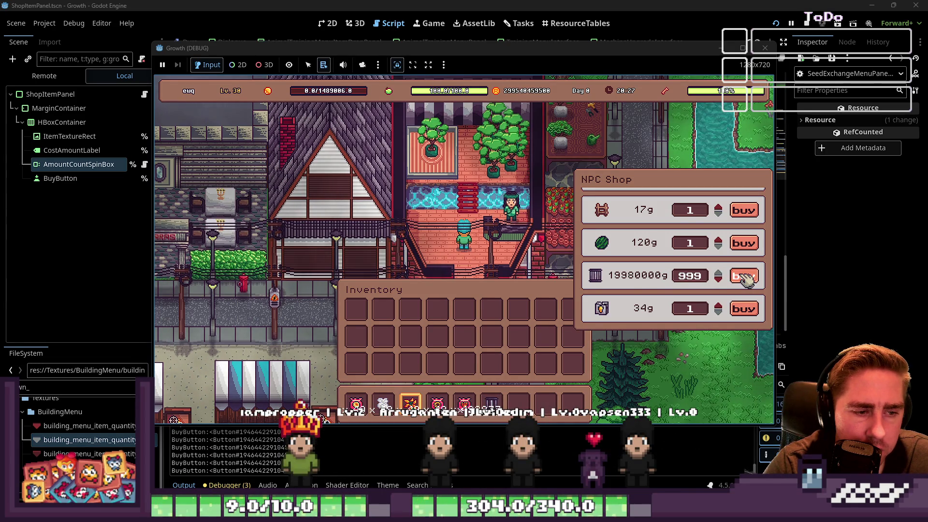
pyautogui.click(745, 279)
pyautogui.click(745, 279)
pyautogui.click(745, 279)
pyautogui.click(745, 279)
pyautogui.click(745, 279)
pyautogui.scroll(-3, 709, 258)
pyautogui.scroll(3, 710, 258)
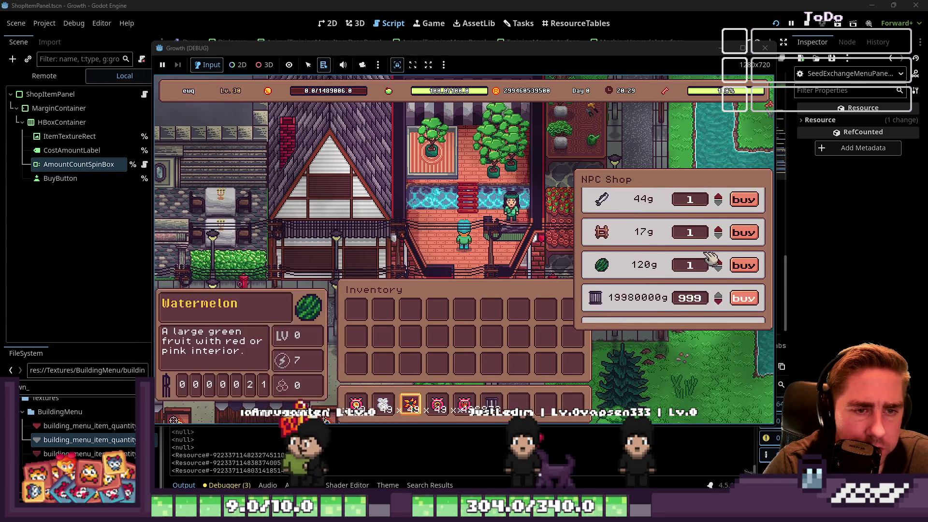
# Close the shop, bring up the seed exchange trading panel, and stop the game
pyautogui.press('Escape')
pyautogui.press('e')
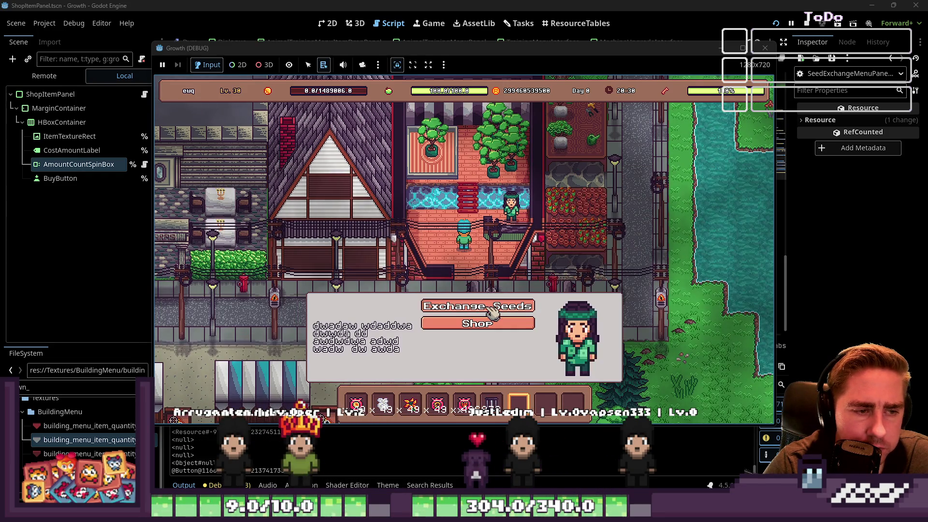
pyautogui.click(490, 308)
pyautogui.click(765, 47)
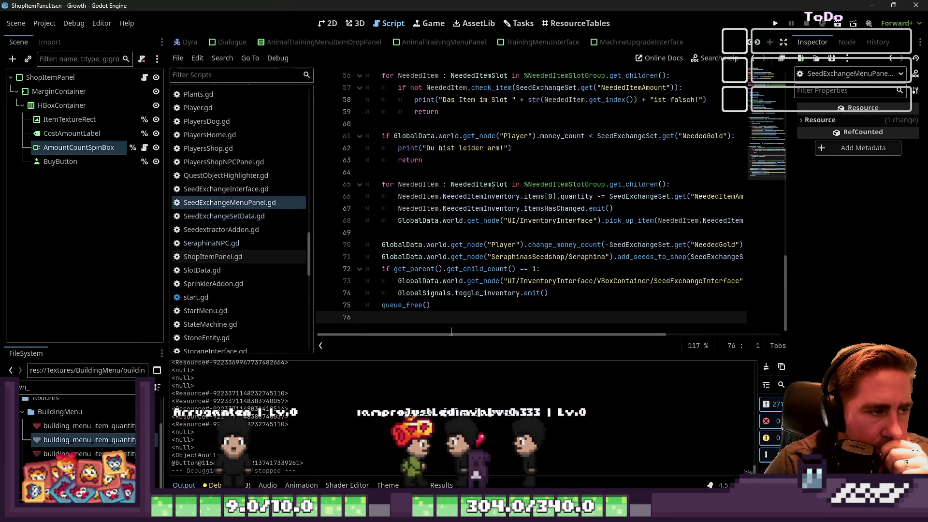
# Review SeedExchangeMenuPanel.gd around the set_inventory_data function
pyautogui.scroll(3, 420, 249)
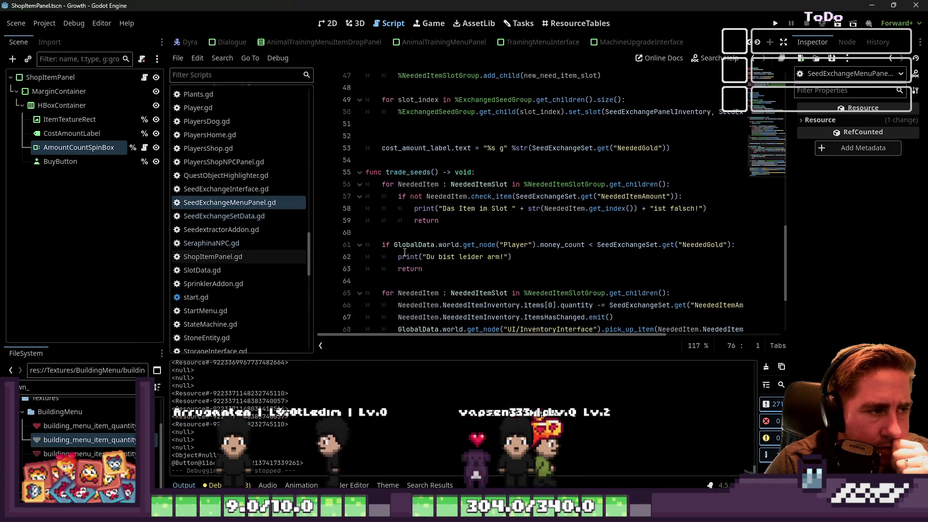
pyautogui.scroll(9, 405, 252)
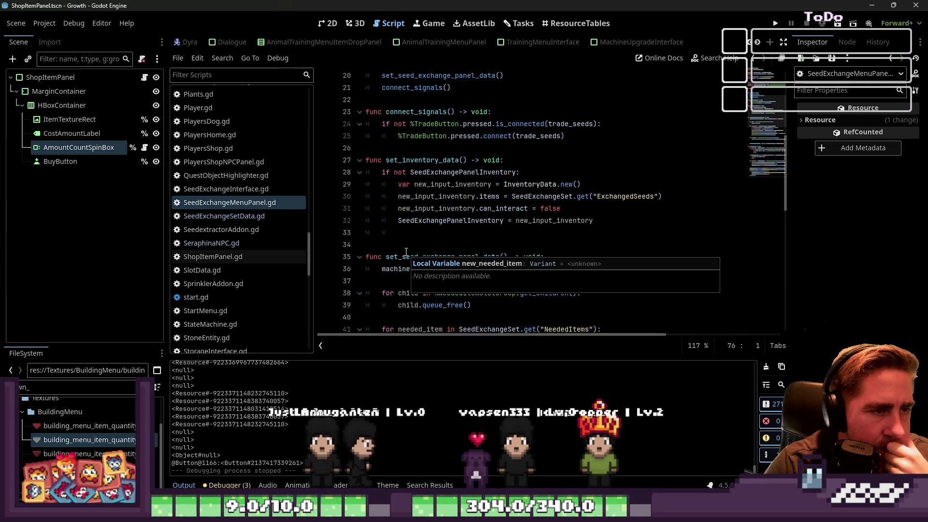
pyautogui.scroll(2, 417, 233)
pyautogui.doubleClick(417, 233)
pyautogui.scroll(-1, 417, 233)
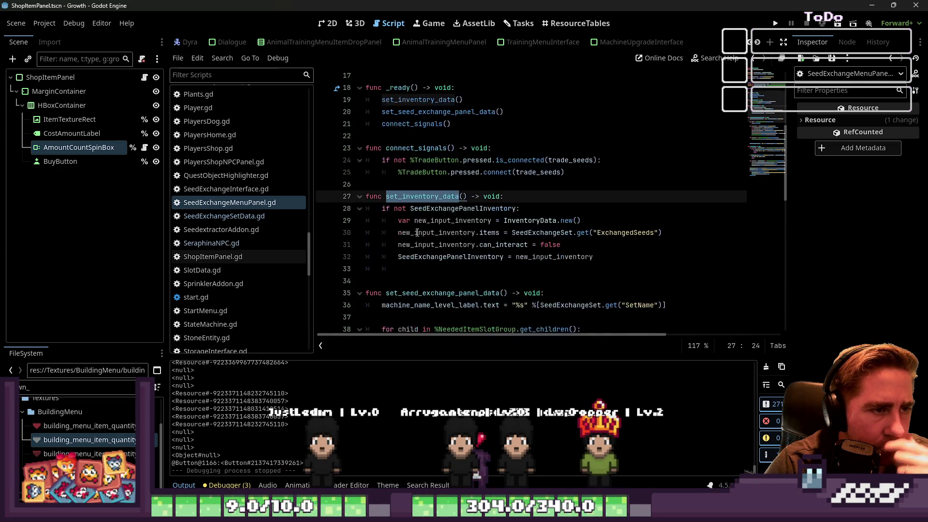
pyautogui.scroll(5, 417, 232)
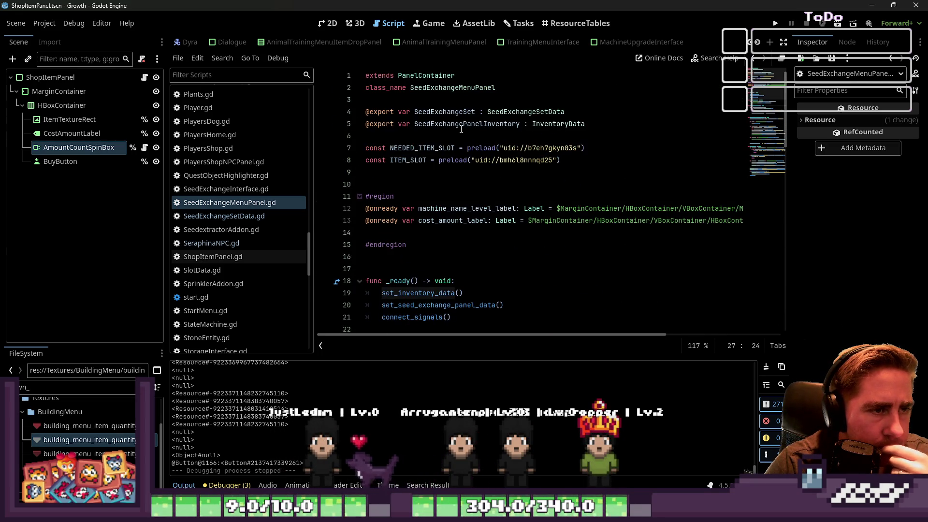
pyautogui.scroll(-9, 461, 129)
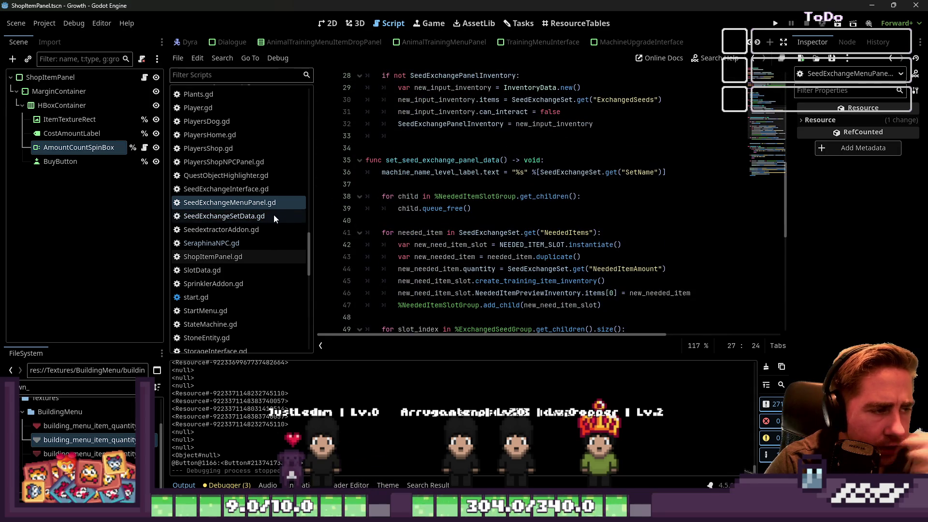
# Switch to SeedExchangeInterface.gd and inspect the seed_exchange_sets lookup on line 13
pyautogui.click(261, 189)
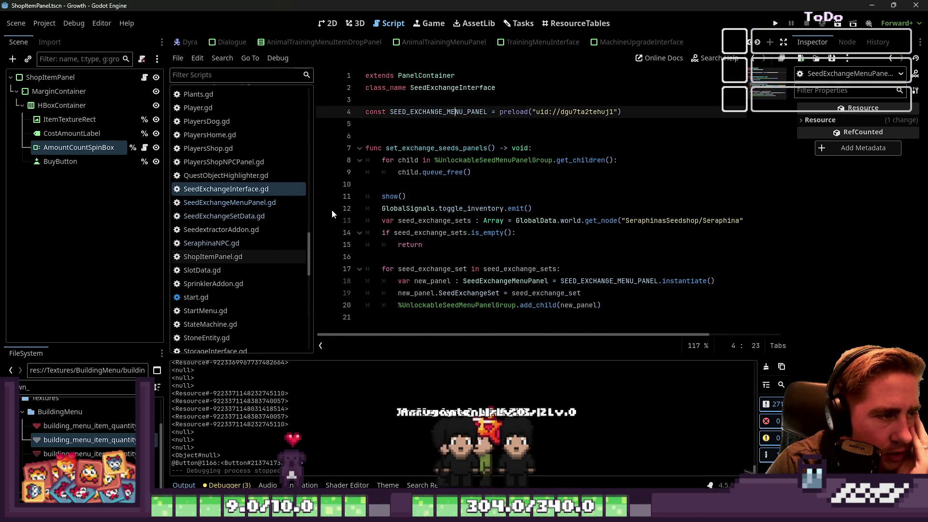
pyautogui.click(428, 221)
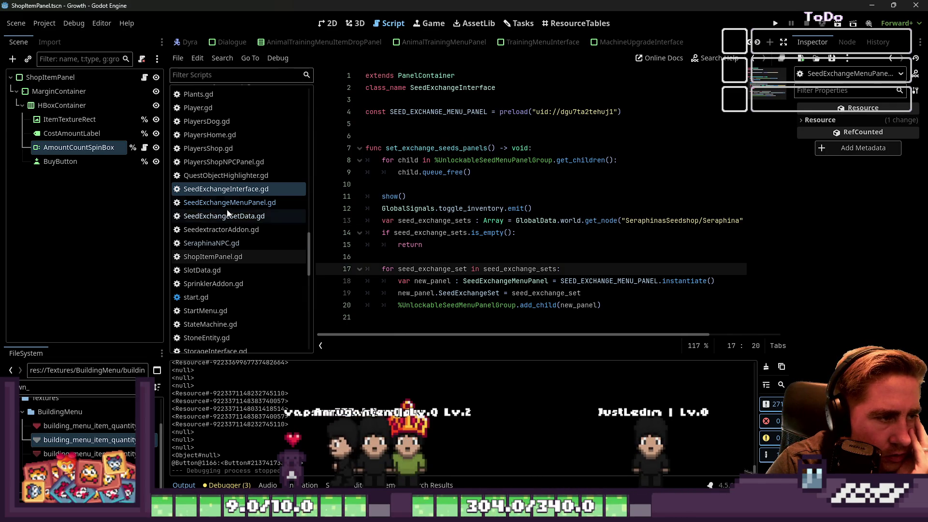
pyautogui.click(242, 203)
pyautogui.click(253, 190)
pyautogui.scroll(-3, 245, 213)
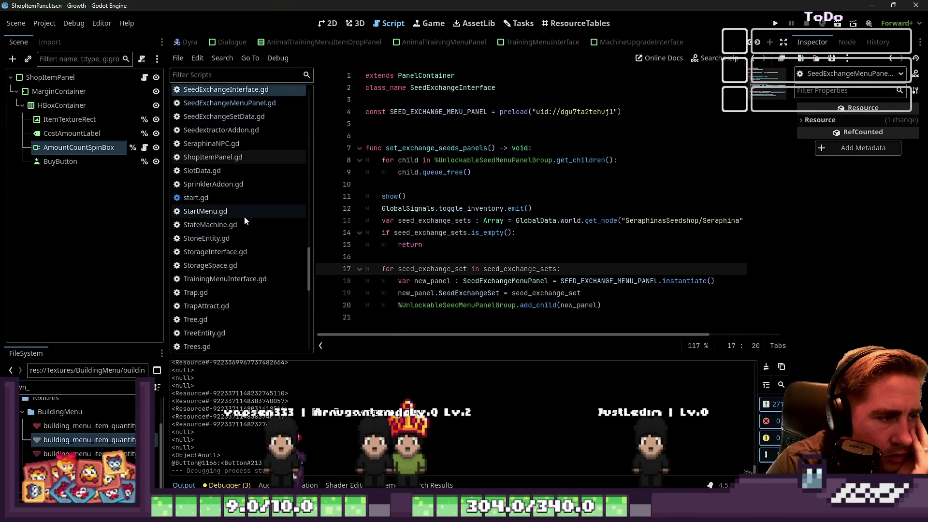
pyautogui.moveTo(471, 235)
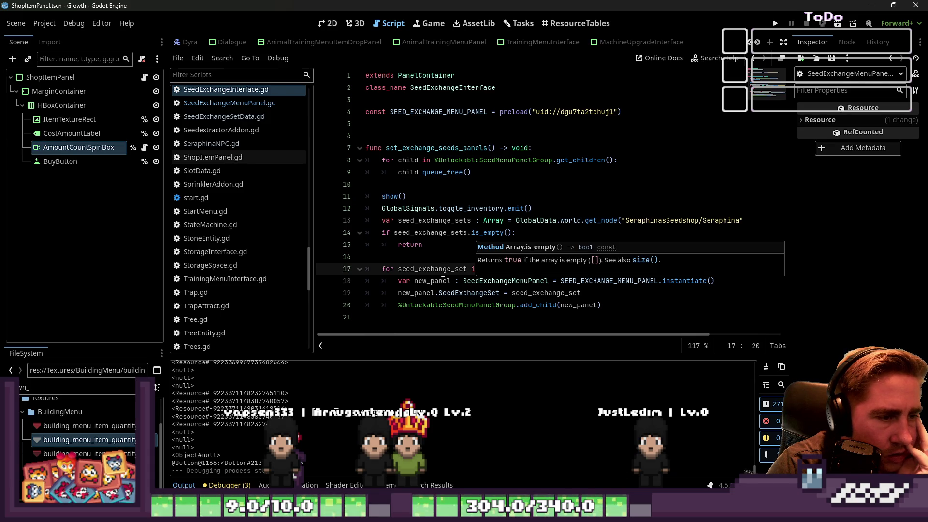
# Examine the loop on lines 17-20 using SeedExchangeSet and UnlockableSeedMenuPanelGroup
pyautogui.click(446, 256)
pyautogui.doubleClick(432, 270)
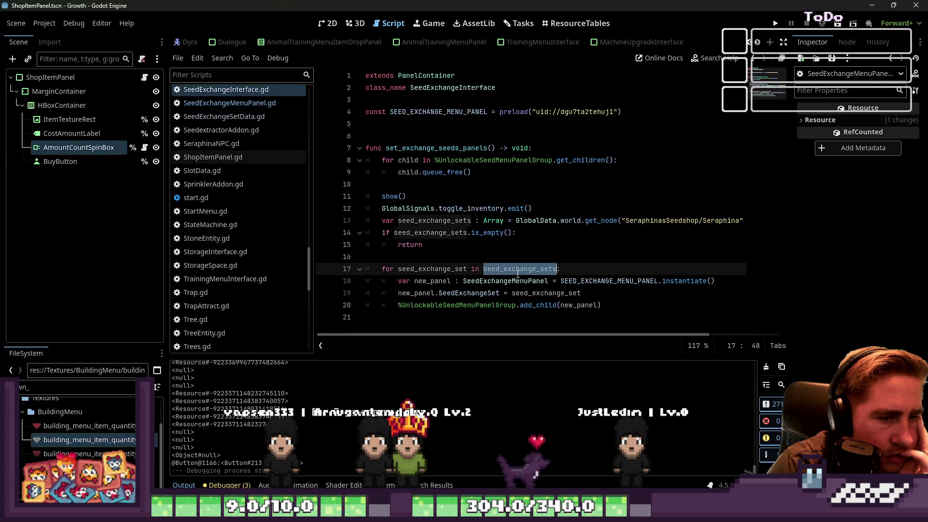
pyautogui.doubleClick(493, 294)
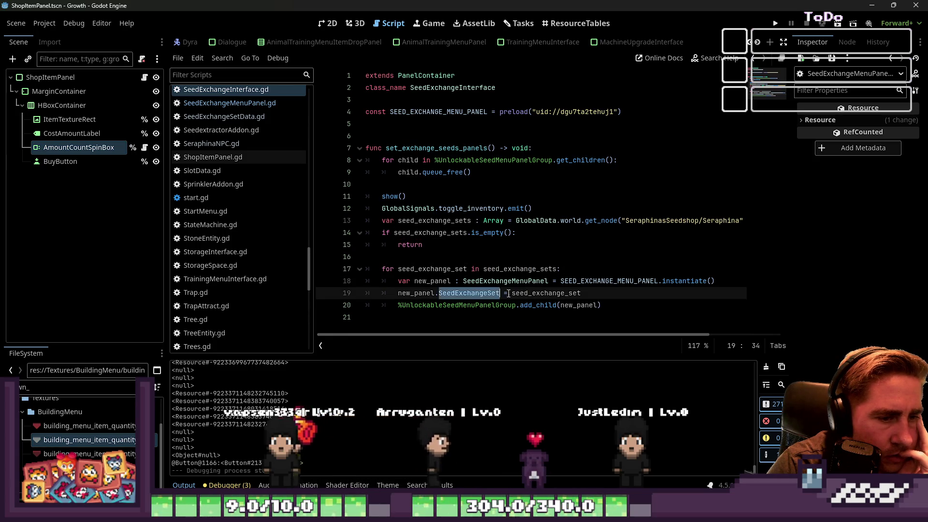
pyautogui.doubleClick(542, 293)
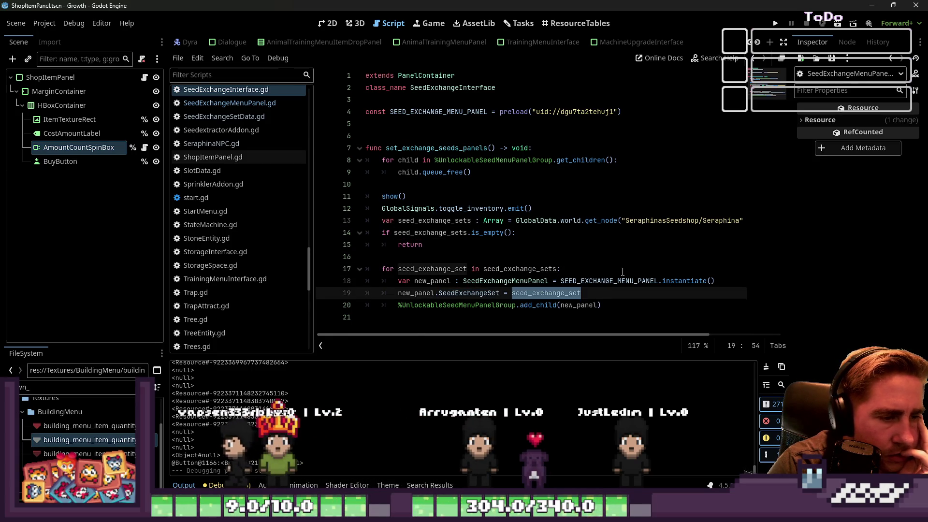
pyautogui.doubleClick(489, 307)
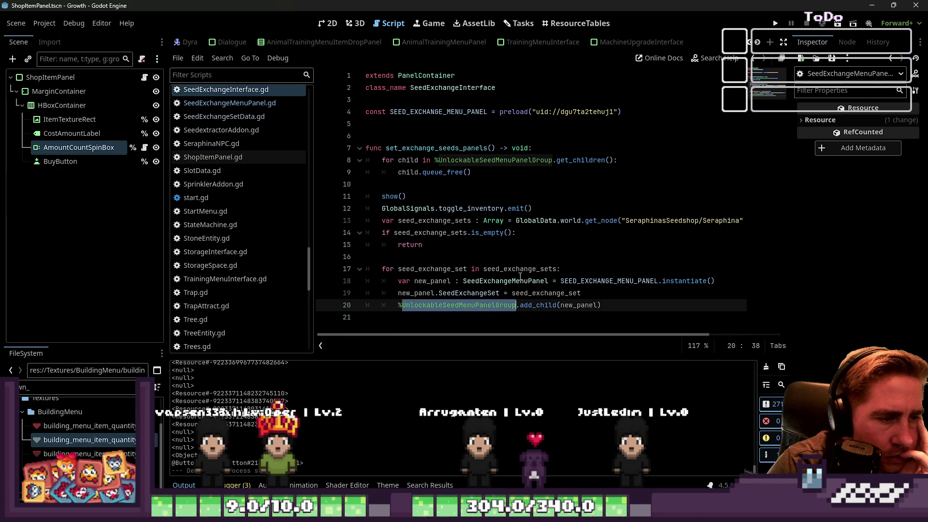
pyautogui.click(468, 253)
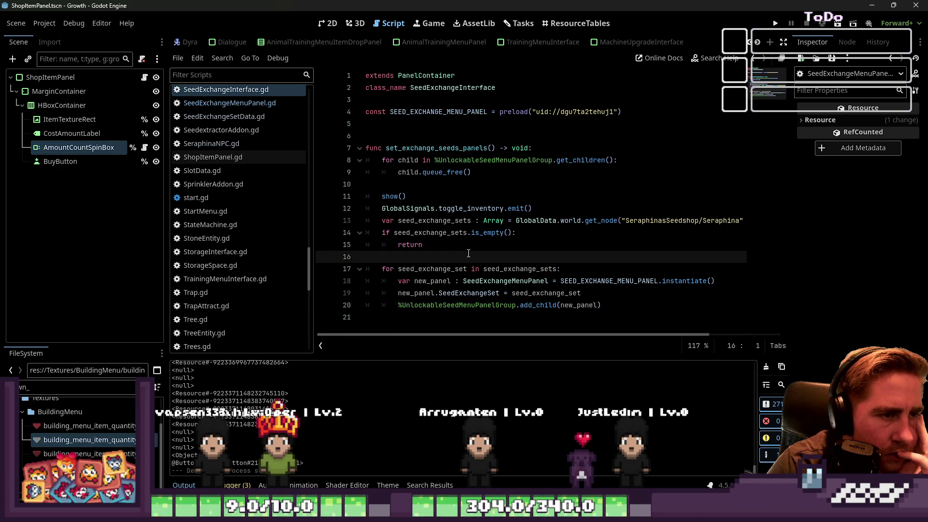
# Inspect lines 8-11, the show call and the set_exchange_seeds_panels function name
pyautogui.click(479, 162)
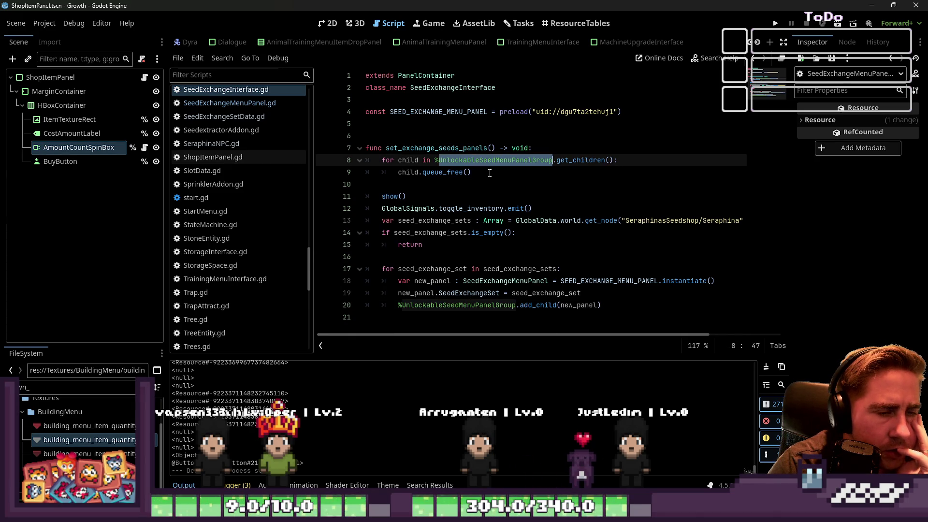
pyautogui.click(487, 173)
pyautogui.click(392, 196)
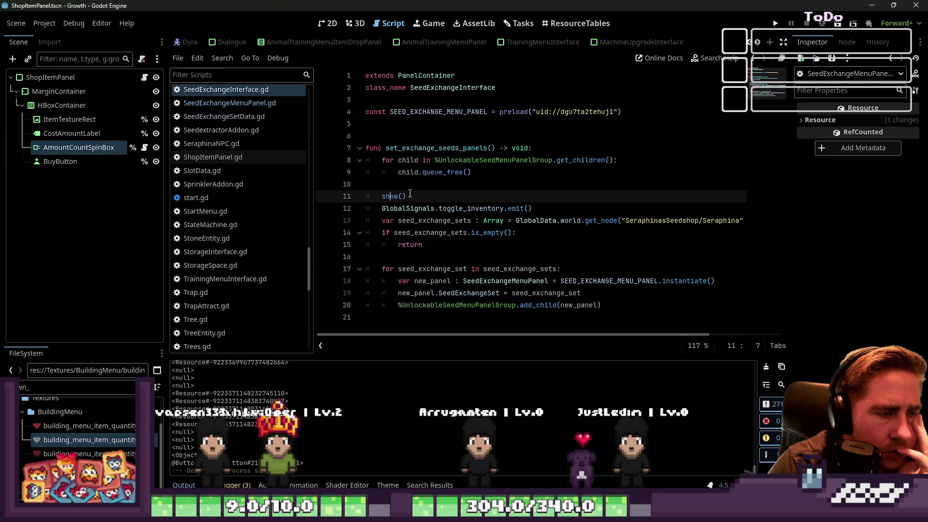
pyautogui.click(376, 184)
pyautogui.click(386, 197)
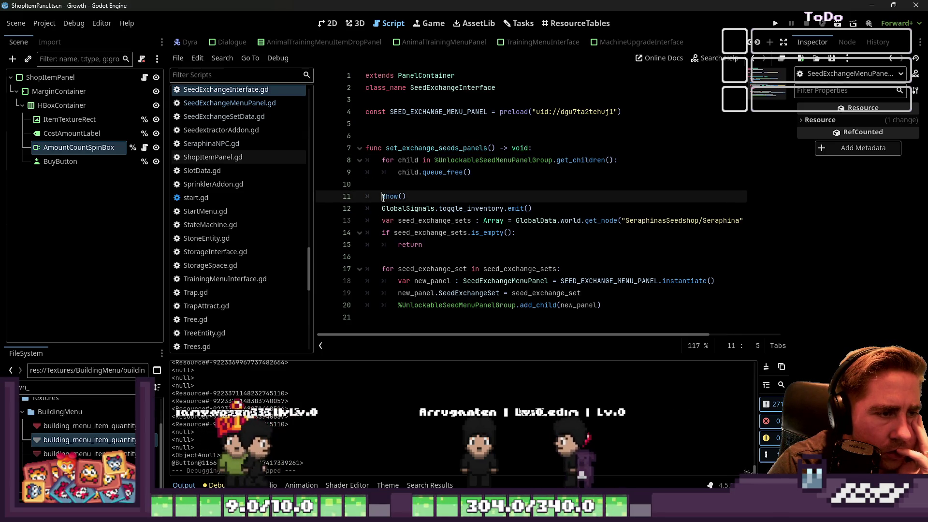
pyautogui.doubleClick(386, 197)
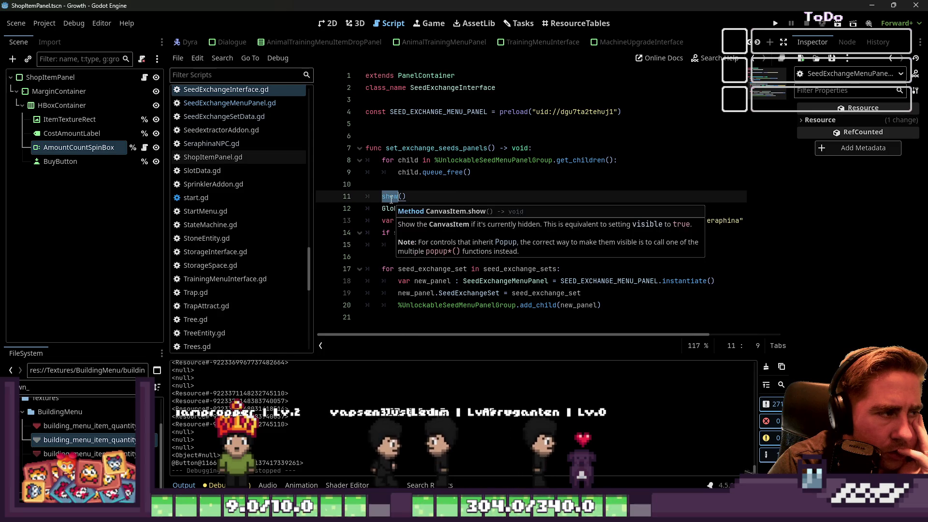
pyautogui.click(419, 174)
pyautogui.press('Up')
pyautogui.press('Up')
pyautogui.hotkey('ctrl', 'd')
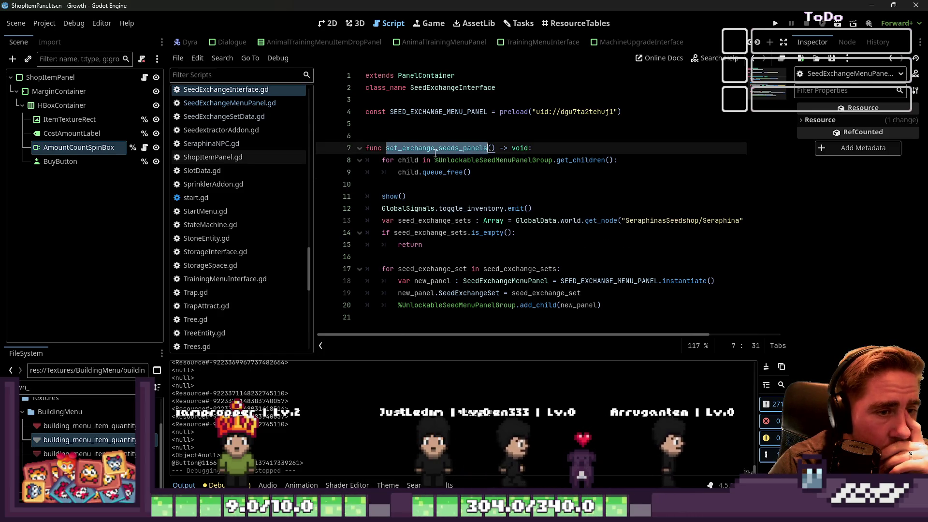
pyautogui.click(434, 191)
# Check toggle_inventory, the seed_exchange_sets declaration and the SeedExchangeSet property on line 19
pyautogui.doubleClick(452, 209)
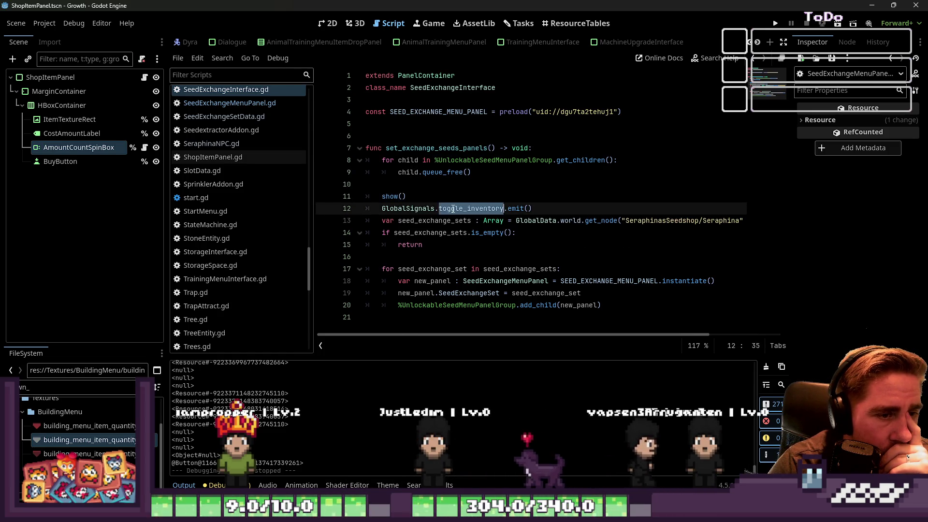
pyautogui.click(480, 221)
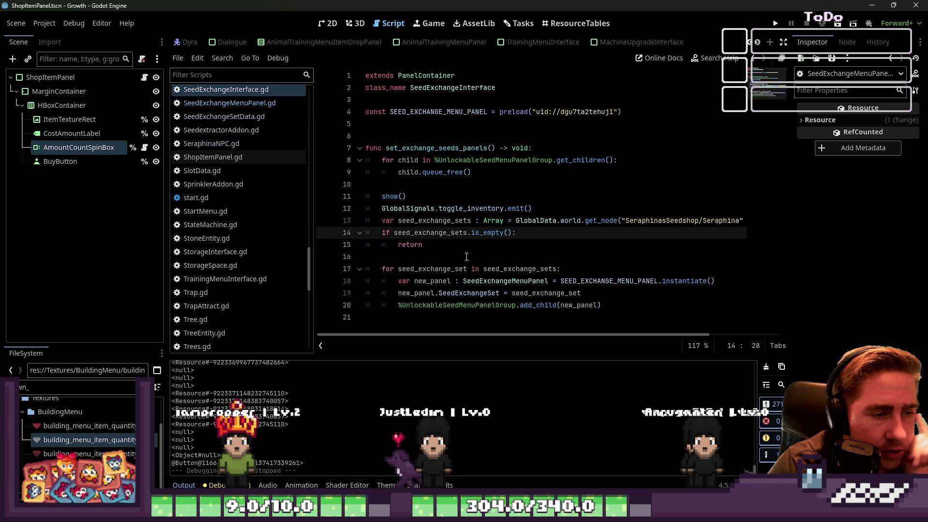
pyautogui.click(468, 271)
pyautogui.doubleClick(469, 292)
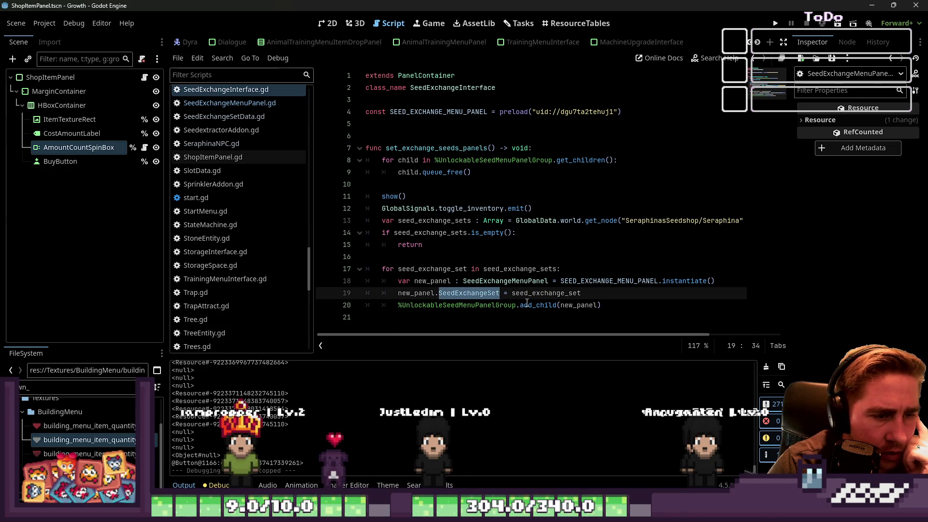
pyautogui.moveTo(533, 295)
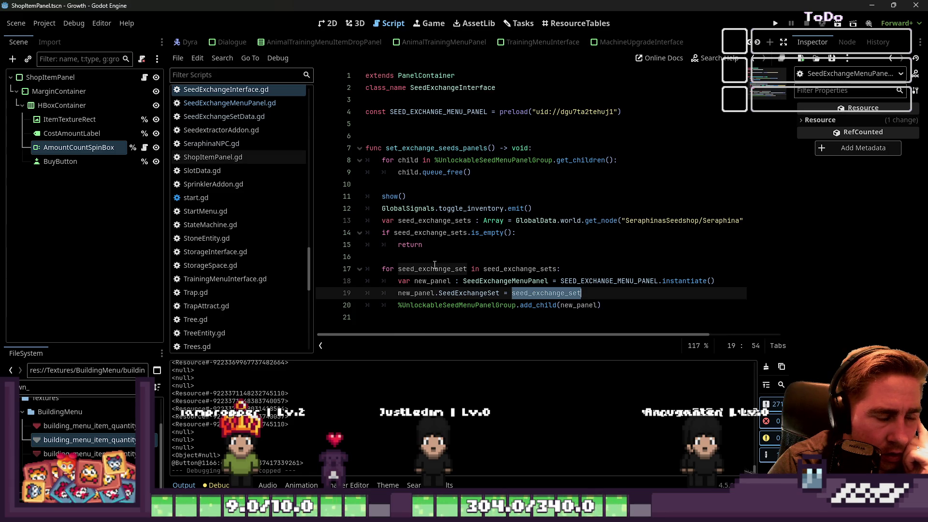
pyautogui.click(434, 258)
pyautogui.scroll(4, 269, 181)
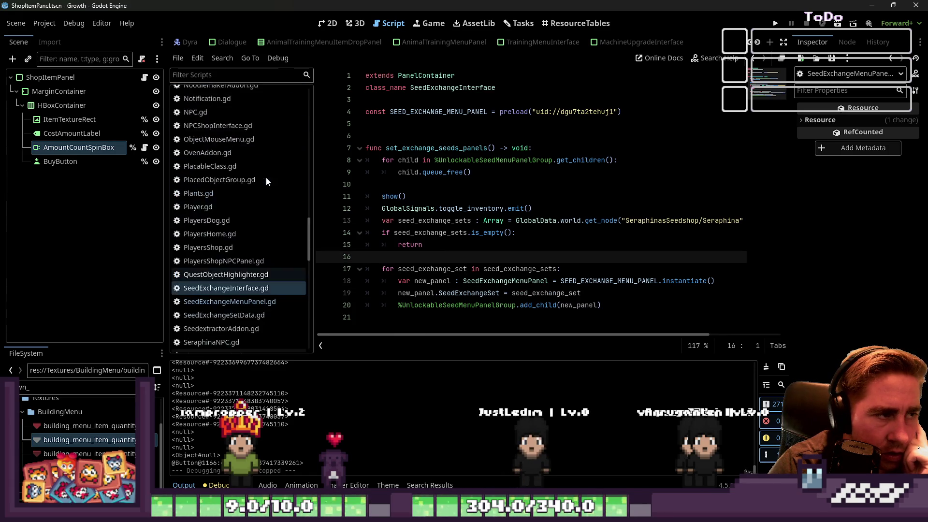
# Switch to SeraphinaNPC.gd in the script list, passing briefly through DyraPickUpAnimalPanel.gd
pyautogui.scroll(15, 264, 184)
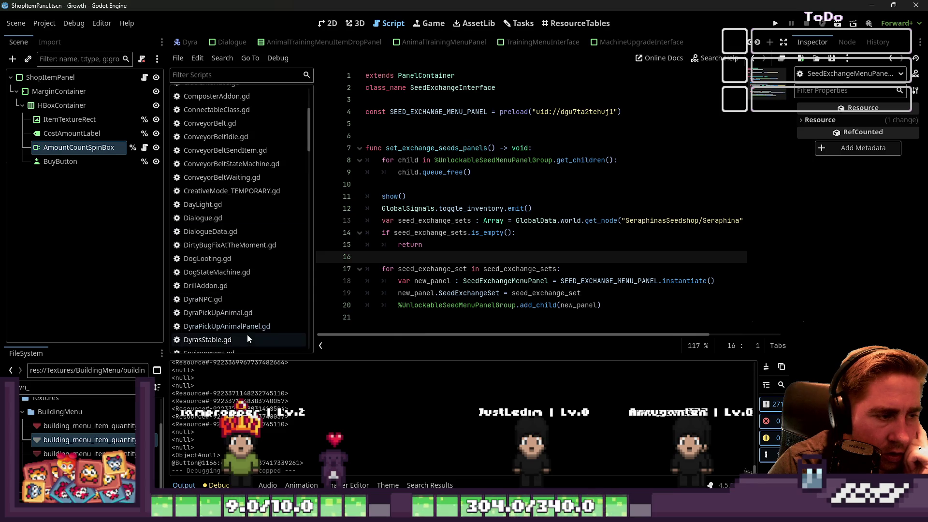
pyautogui.click(250, 327)
pyautogui.scroll(6, 387, 255)
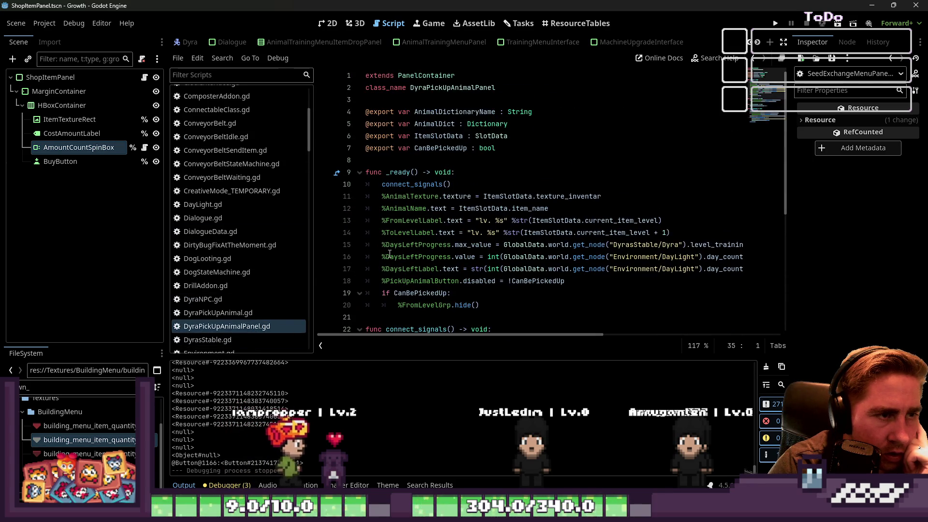
pyautogui.scroll(-10, 274, 222)
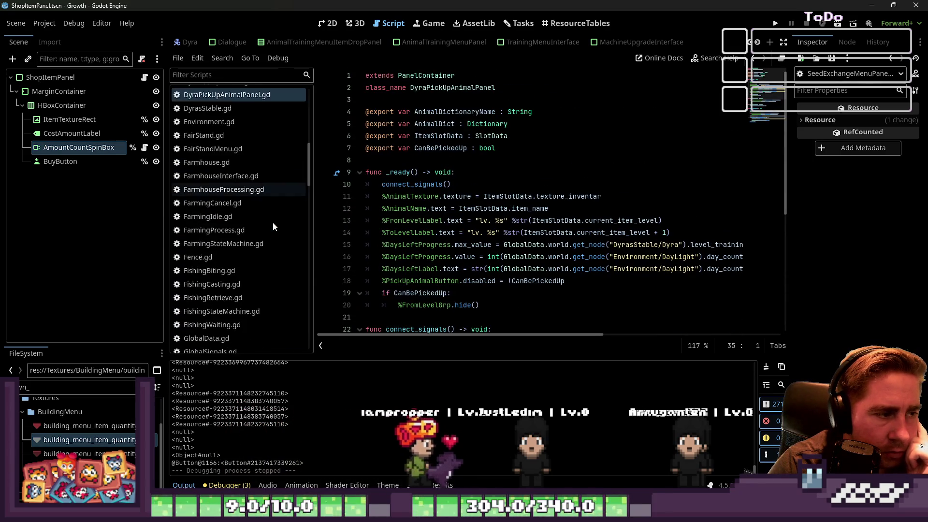
pyautogui.scroll(-10, 267, 236)
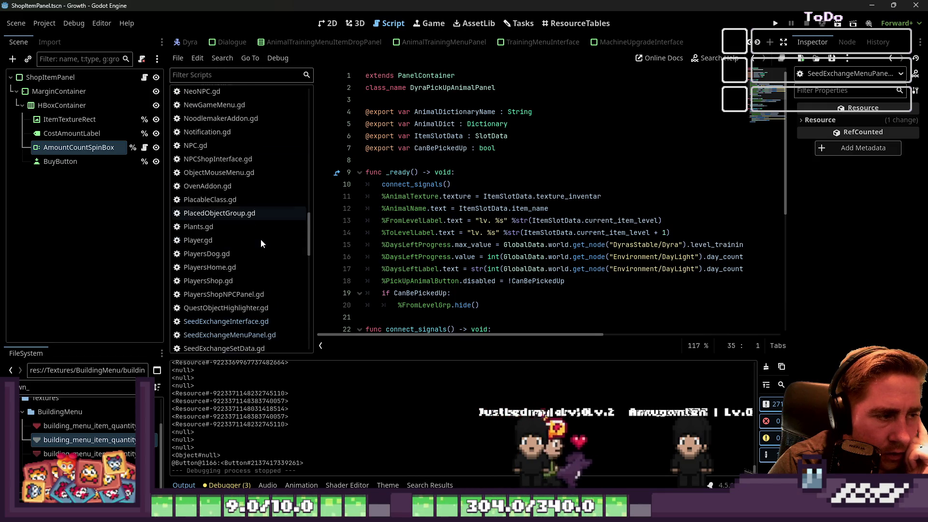
pyautogui.click(223, 276)
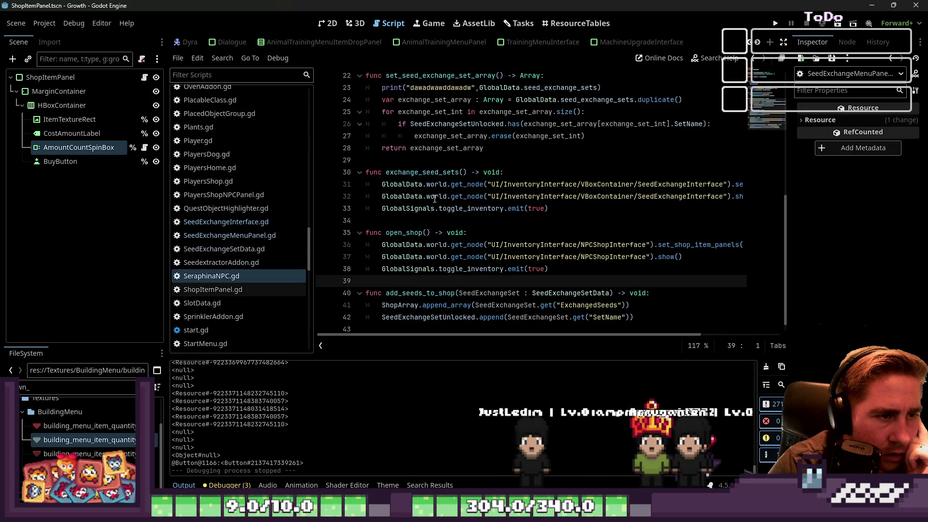
# Delete the debug print line inside set_seed_exchange_set_array
pyautogui.click(433, 173)
pyautogui.scroll(-1, 415, 274)
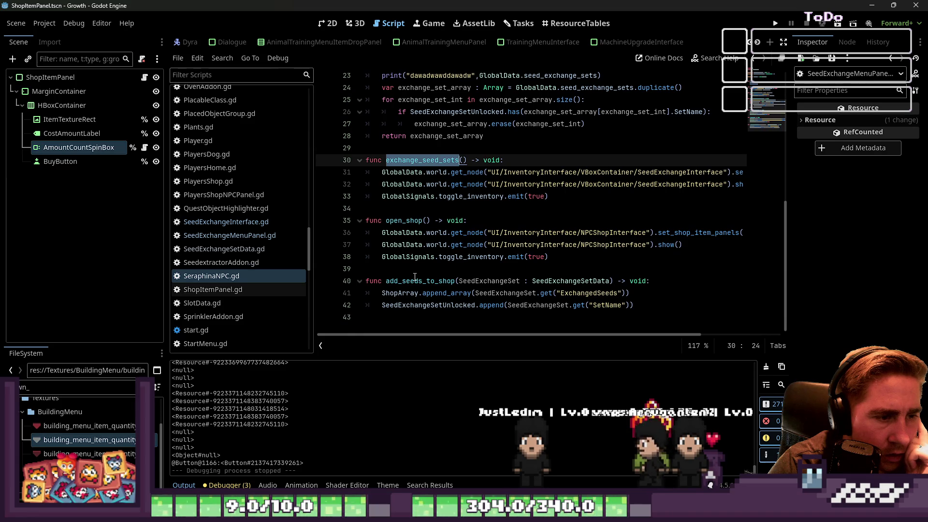
pyautogui.doubleClick(416, 280)
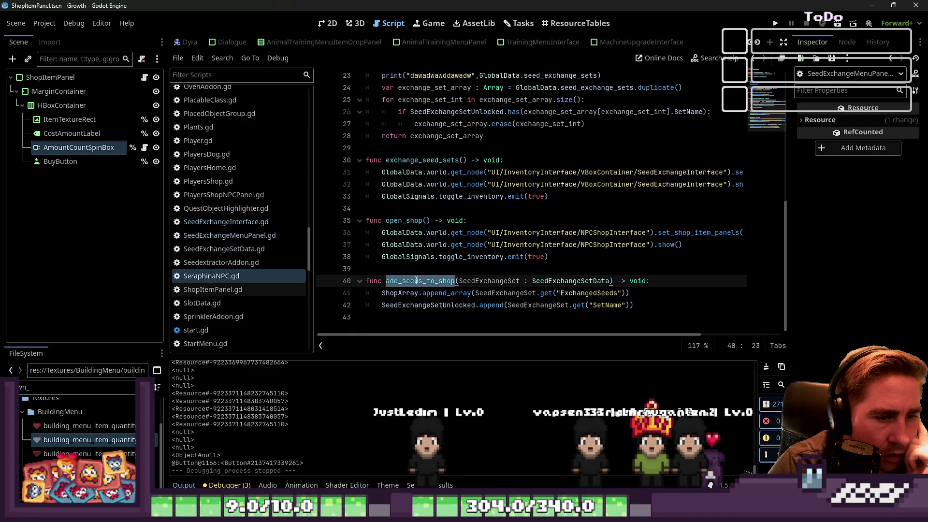
pyautogui.scroll(3, 450, 306)
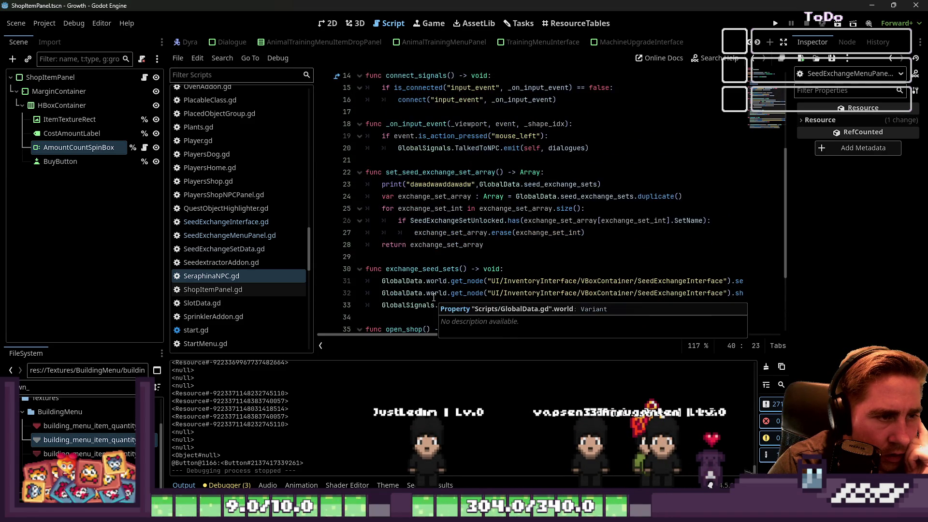
pyautogui.scroll(1, 442, 305)
pyautogui.doubleClick(427, 212)
pyautogui.click(549, 220)
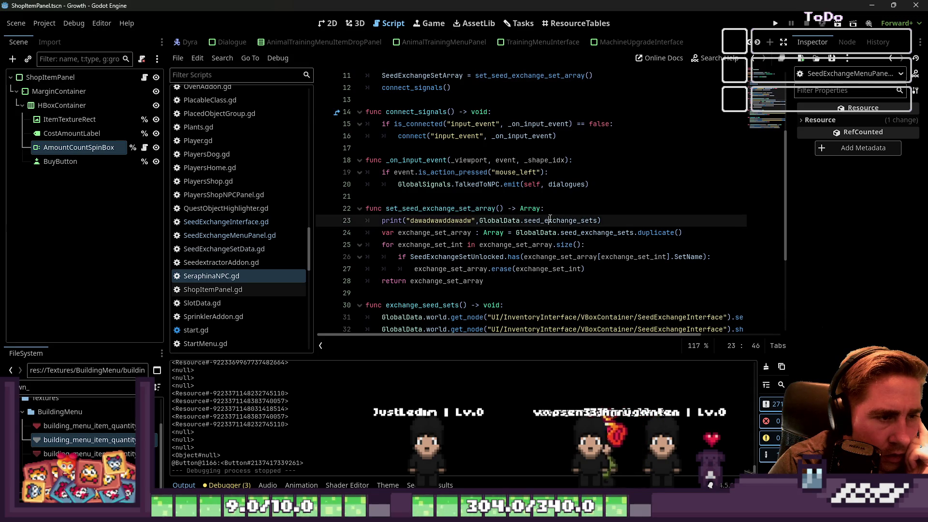
pyautogui.moveTo(611, 220); pyautogui.dragTo(366, 221)
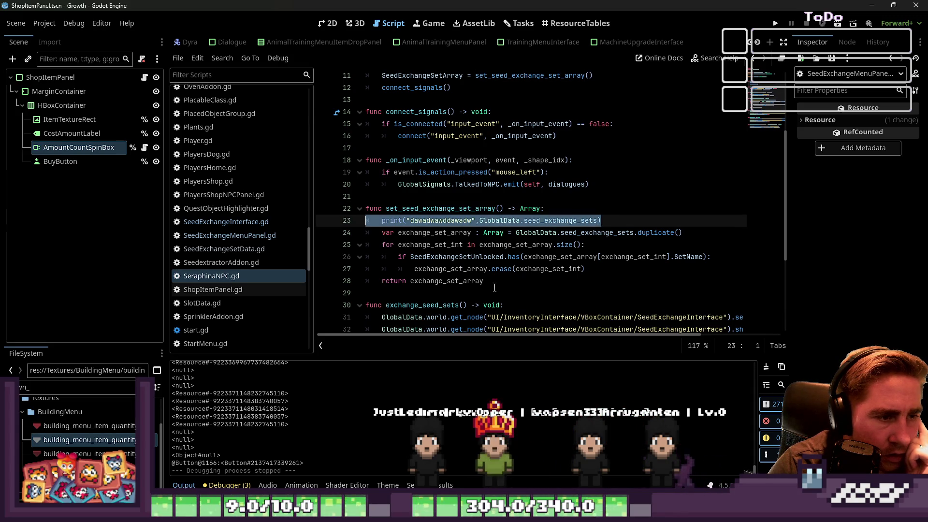
pyautogui.press('BackSpace')
pyautogui.press('BackSpace')
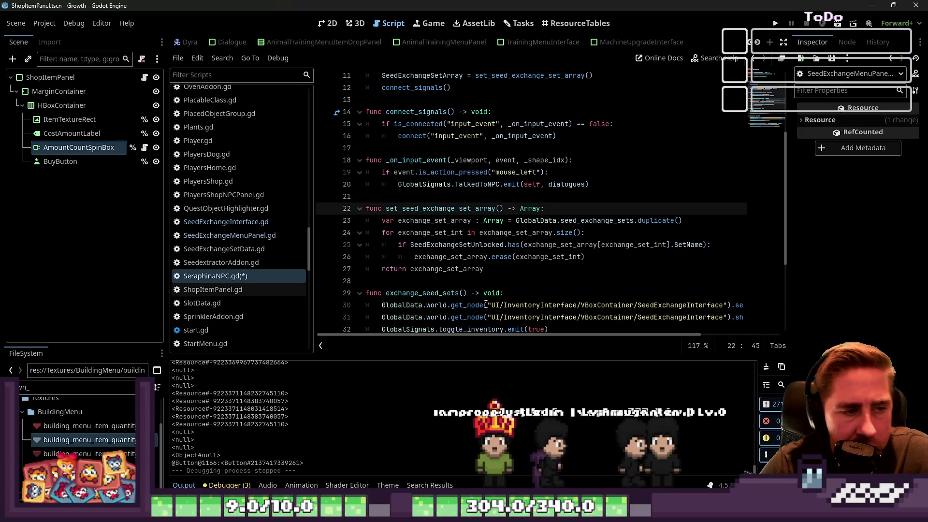
# Review uses of set_seed_exchange_set_array and SeedExchangeSetArray, then return to add_seeds_to_shop
pyautogui.doubleClick(446, 210)
pyautogui.scroll(2, 445, 198)
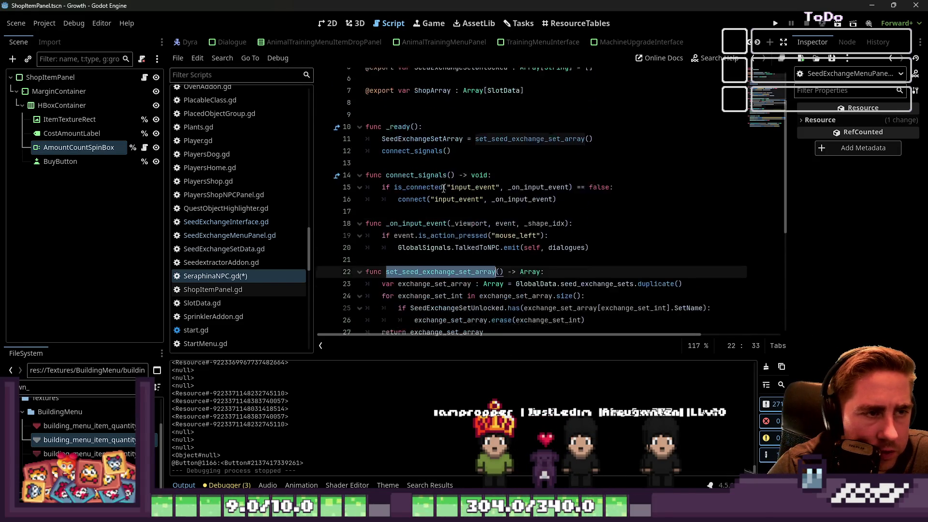
pyautogui.click(411, 193)
pyautogui.click(428, 172)
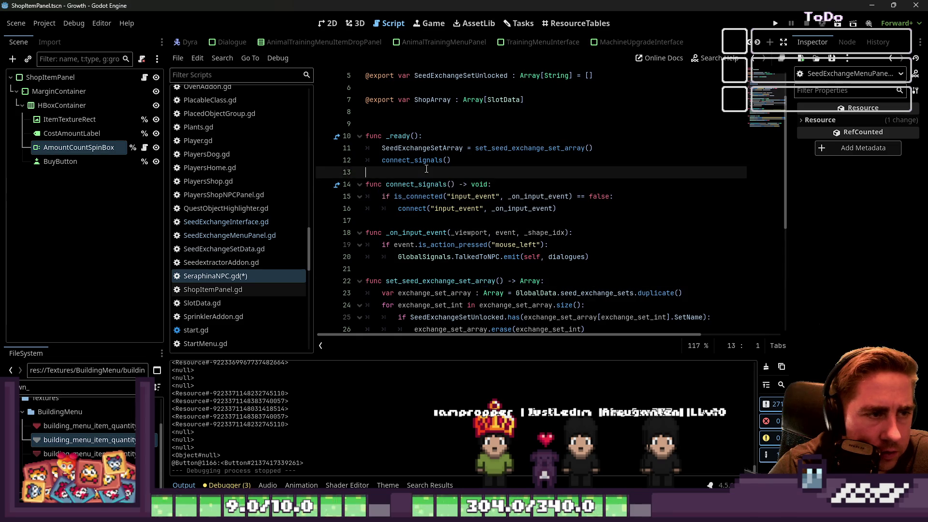
pyautogui.scroll(1, 429, 169)
pyautogui.doubleClick(433, 186)
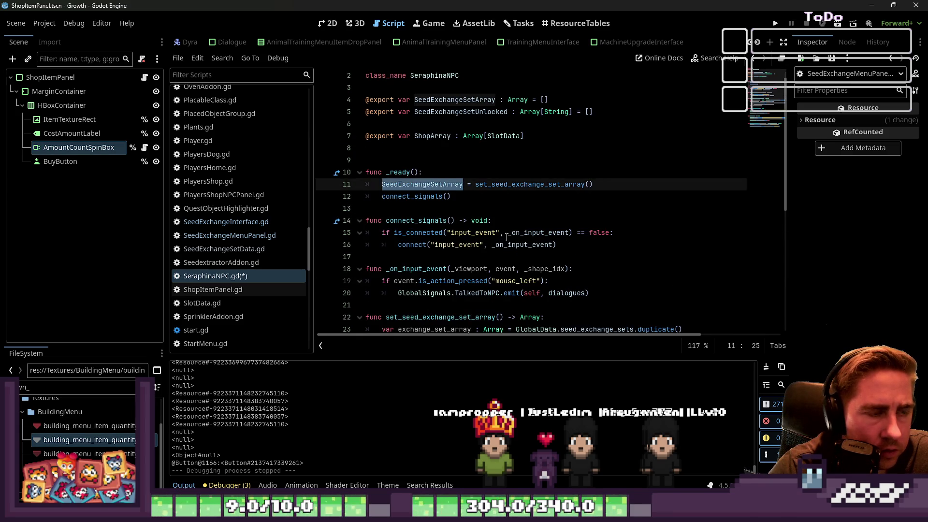
pyautogui.scroll(-7, 505, 234)
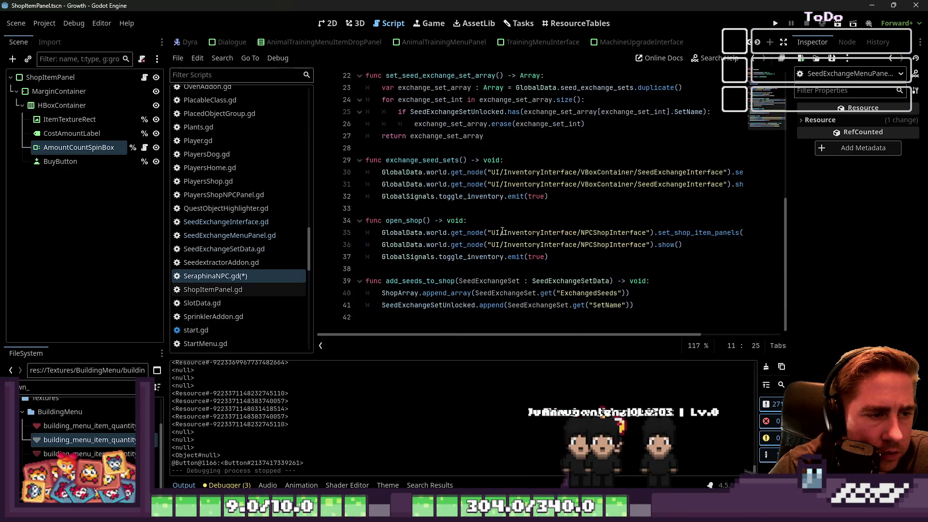
pyautogui.click(665, 281)
# Start a 'SeedExchangeSetArray.' line in add_seeds_to_shop, then erase it
pyautogui.press('Down')
pyautogui.press('Down')
pyautogui.press('Down')
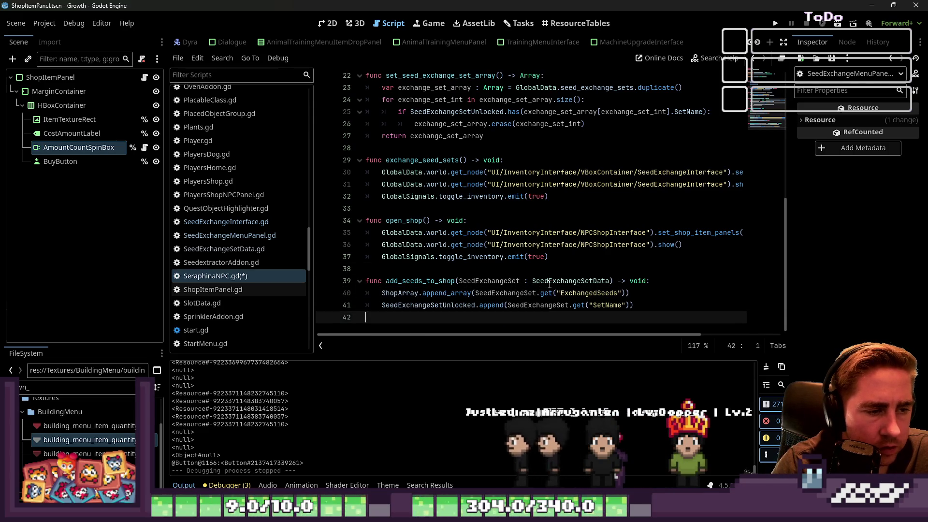
pyautogui.press('Tab')
pyautogui.write('SeedExchangeSetArray')
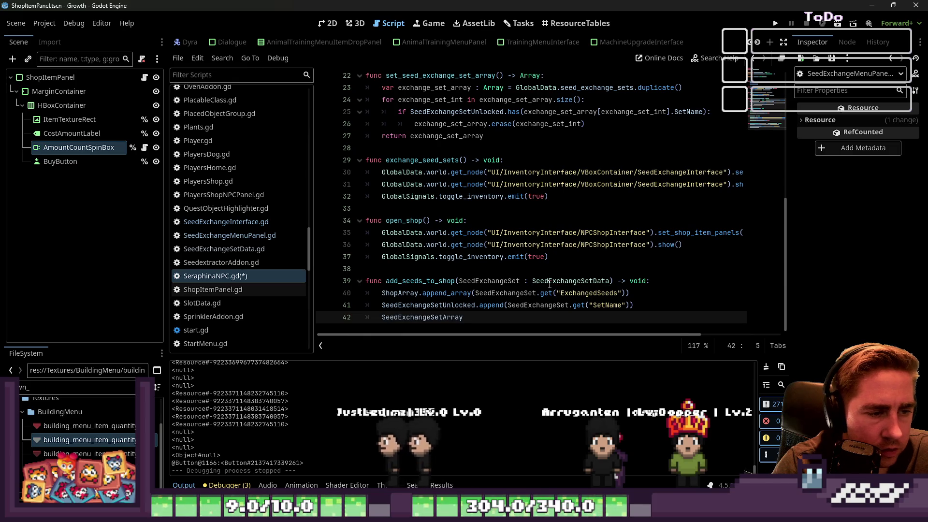
pyautogui.write('.')
pyautogui.press('BackSpace')
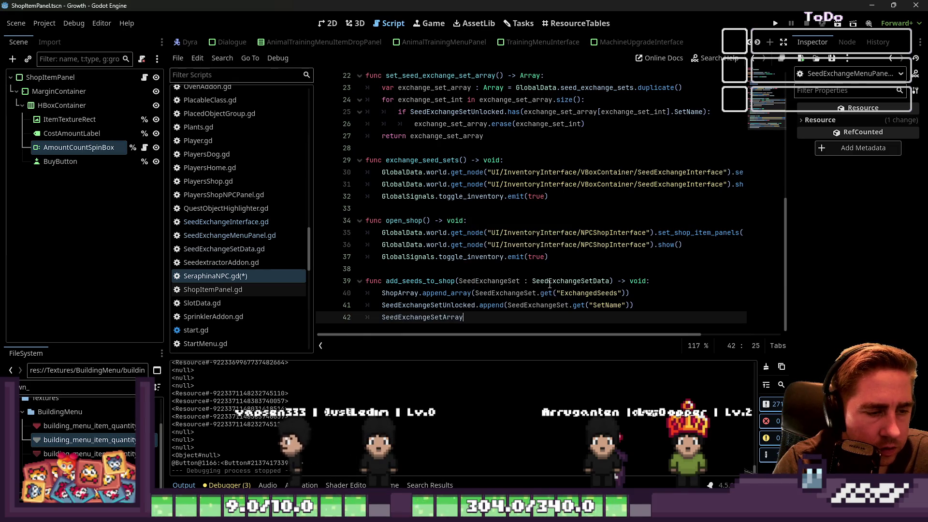
pyautogui.press('BackSpace')
pyautogui.press('BackSpace')
pyautogui.press('BackSpace')
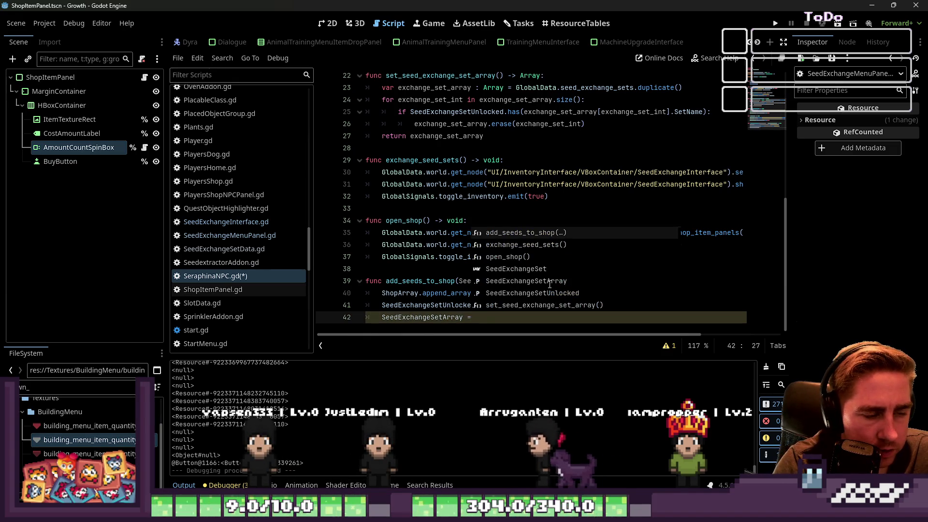
pyautogui.press('BackSpace')
pyautogui.press('BackSpace')
pyautogui.press('BackSpace')
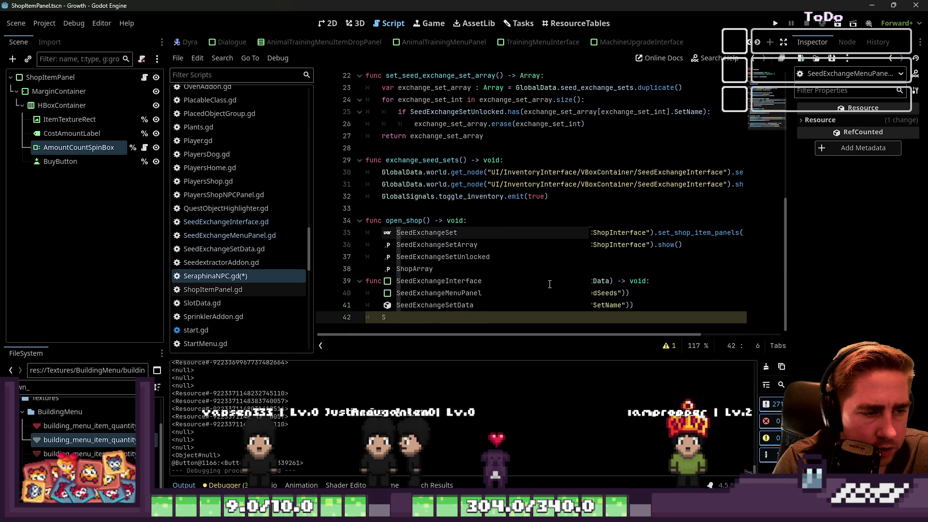
# Add line 42 reading 'SeedExchangeSetArray =' after add_seeds_to_shop's final append
pyautogui.scroll(3, 550, 285)
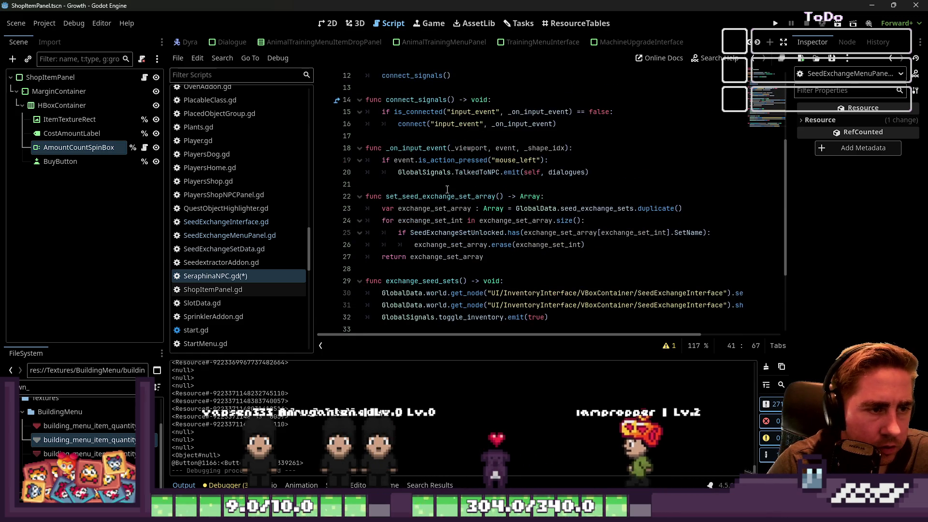
pyautogui.doubleClick(420, 198)
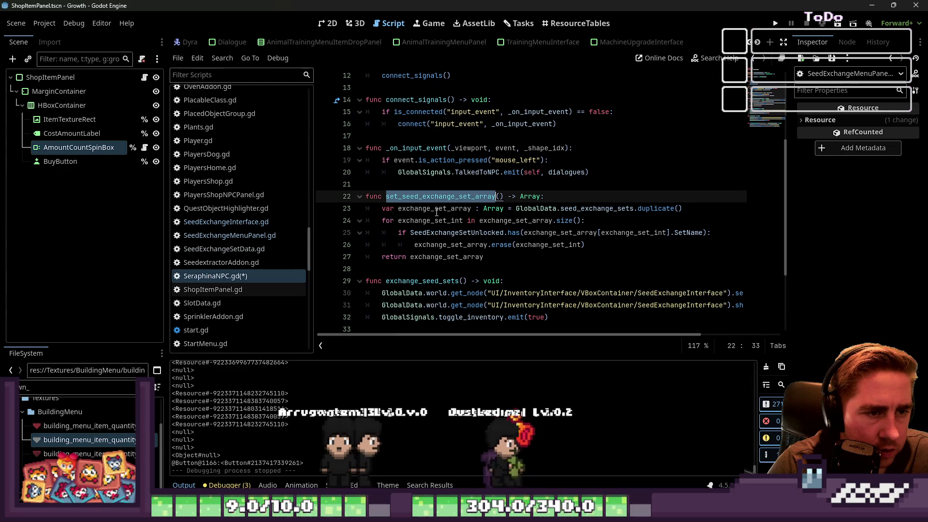
pyautogui.scroll(-1, 436, 213)
pyautogui.scroll(-3, 437, 212)
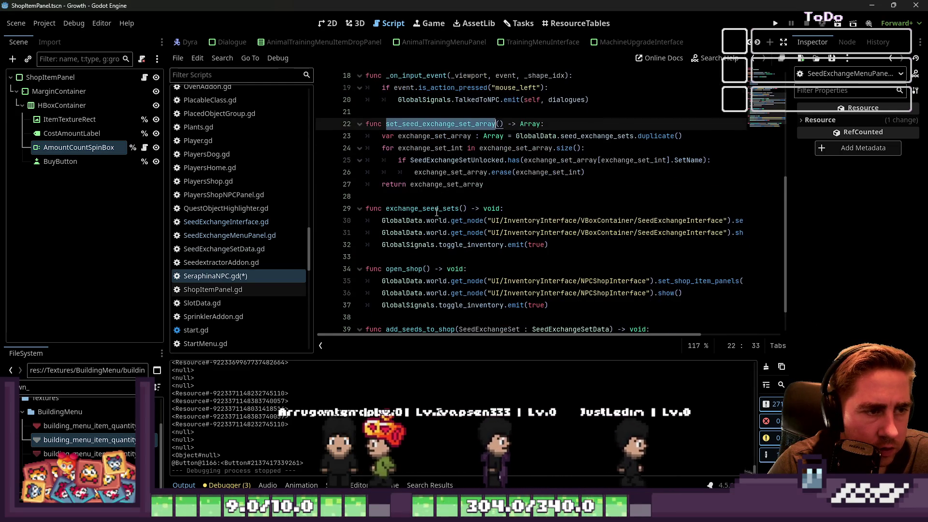
pyautogui.click(667, 320)
pyautogui.press('Return')
pyautogui.write('SeedExchangeSetArray =')
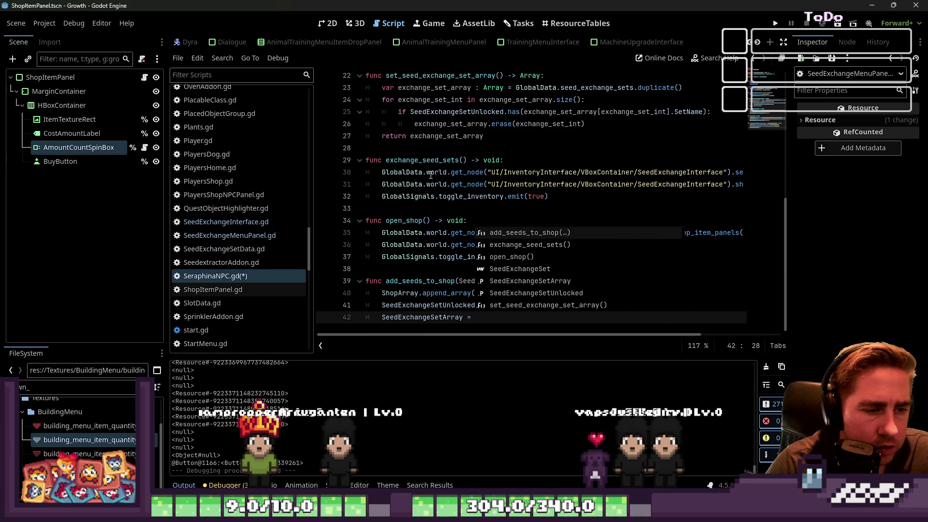
# Complete the assignment with set_seed_exchange_set_array() and save SeraphinaNPC.gd
pyautogui.scroll(2, 431, 176)
pyautogui.doubleClick(431, 147)
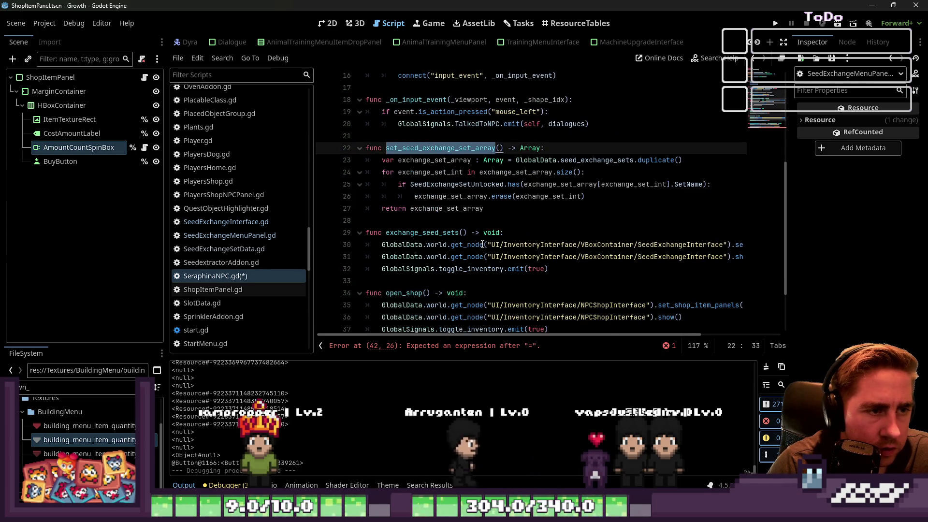
pyautogui.hotkey('ctrl', 'c')
pyautogui.scroll(-3, 483, 244)
pyautogui.click(495, 321)
pyautogui.hotkey('ctrl', 'v')
pyautogui.write('(')
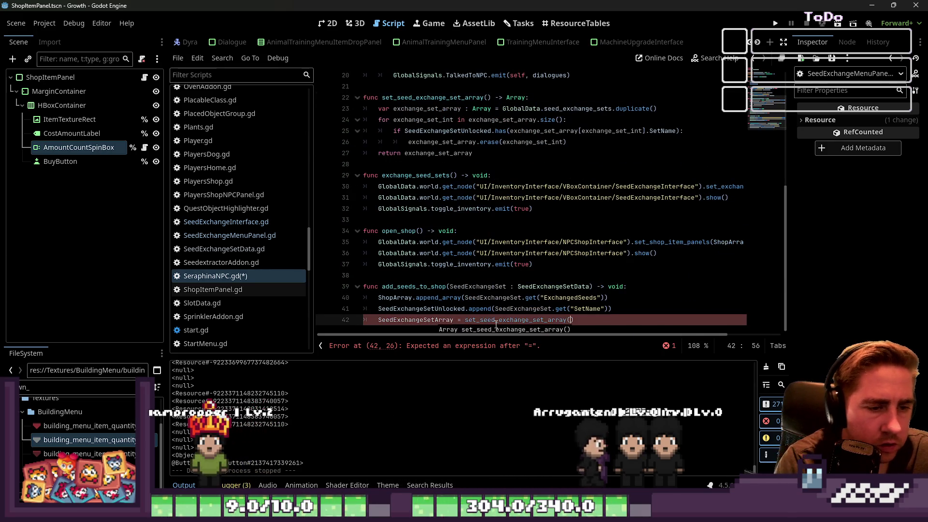
pyautogui.click(541, 286)
pyautogui.hotkey('ctrl', 's')
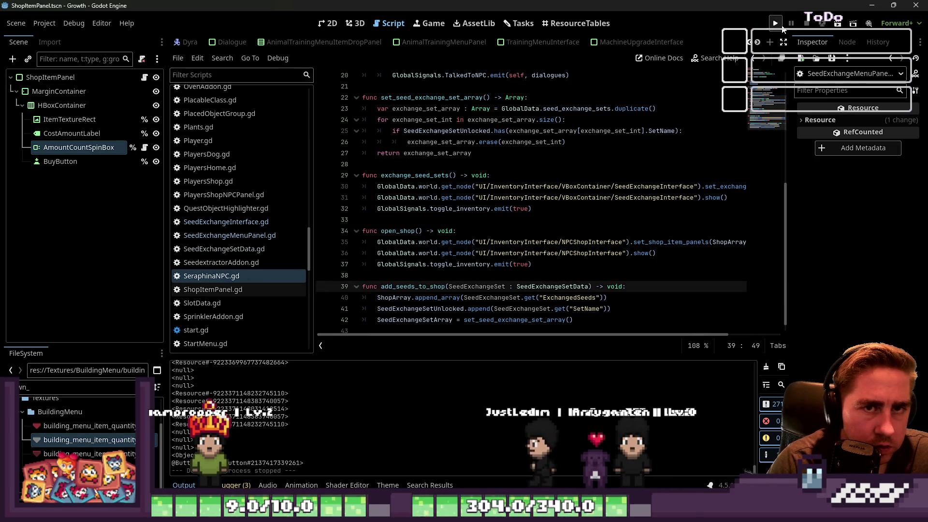
pyautogui.click(776, 25)
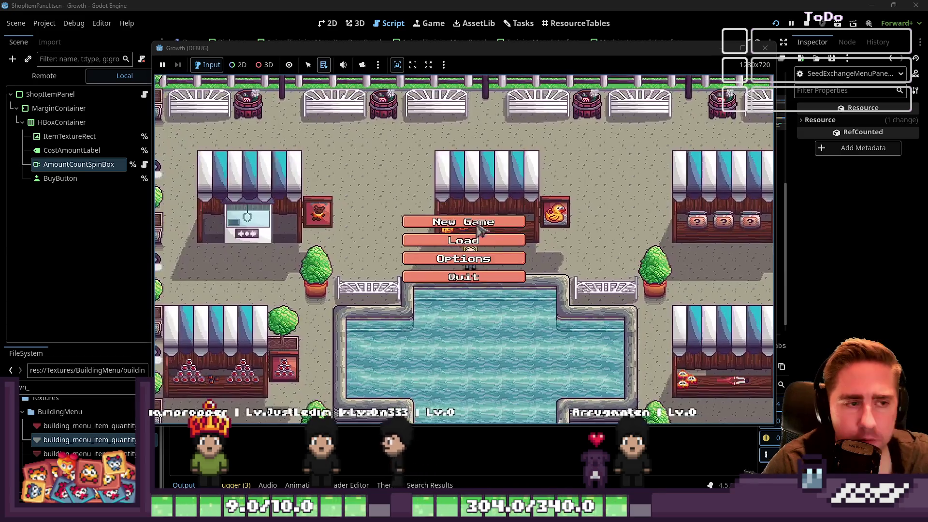
# Bring up the saved-games panel from Growth's title menu
pyautogui.click(495, 208)
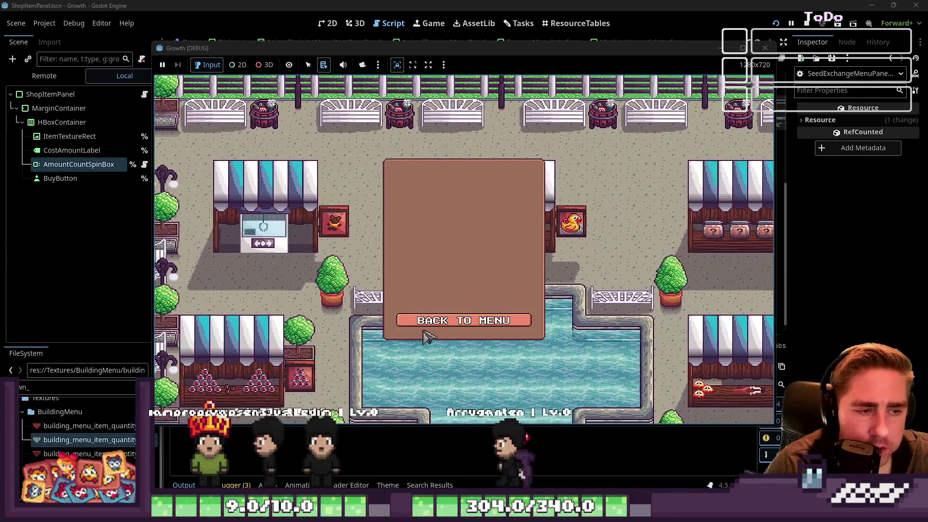
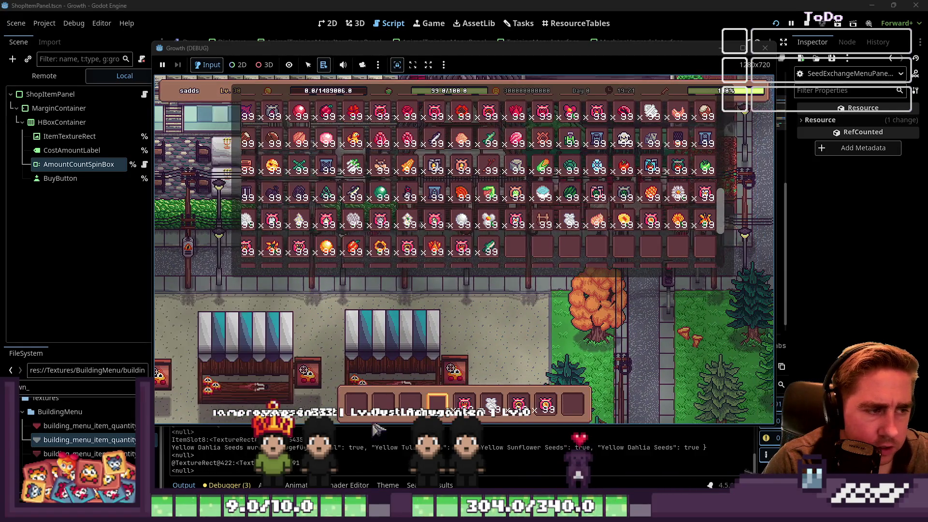
# Walk to the NPC and choose Exchange Seeds
pyautogui.press('w')
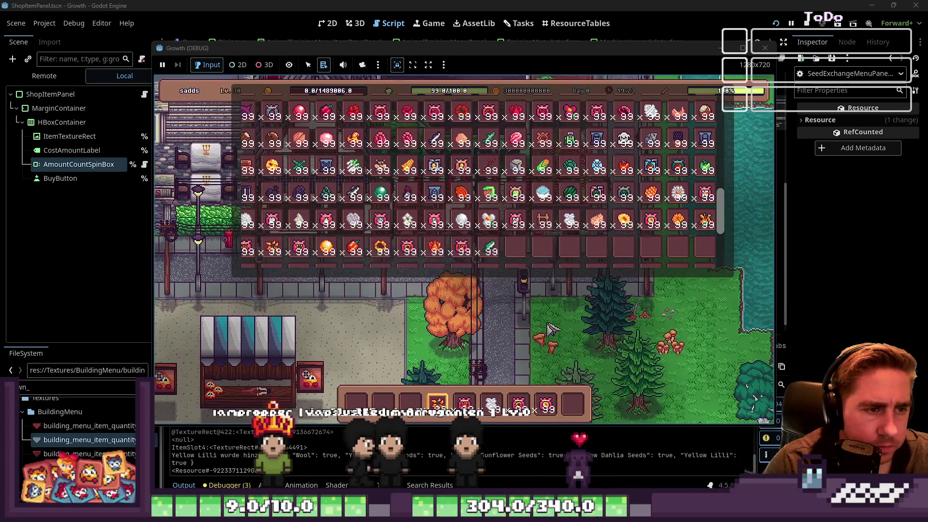
pyautogui.press('Escape')
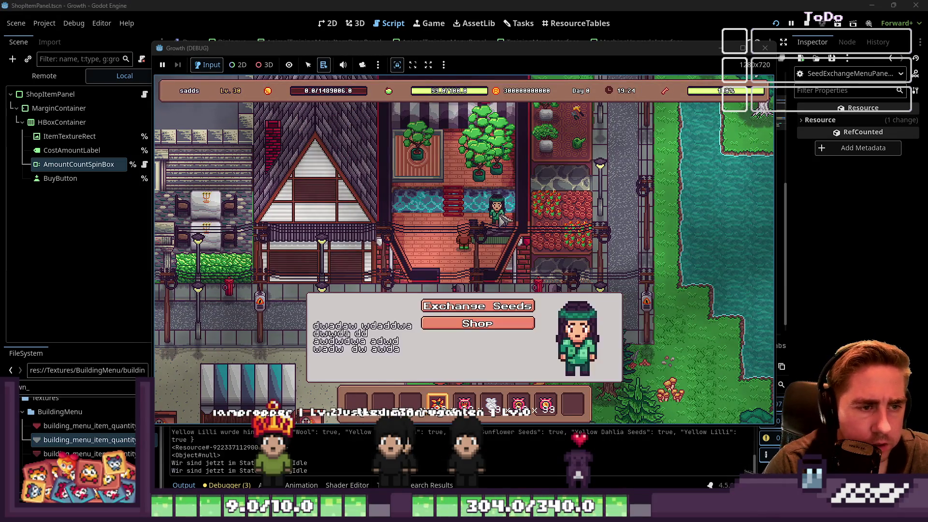
pyautogui.click(498, 324)
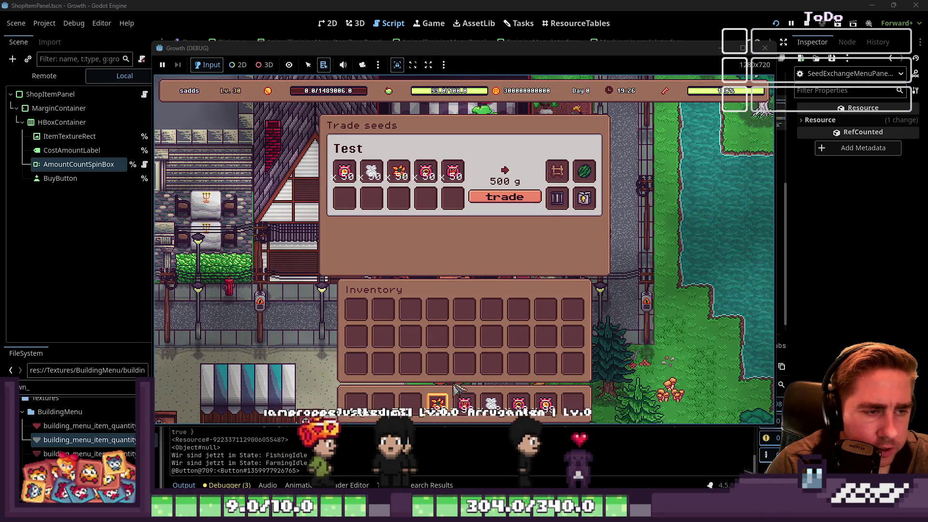
# Fill the trade slots with seed stacks and complete the trade for the Test set
pyautogui.moveTo(413, 198); pyautogui.dragTo(399, 199)
pyautogui.moveTo(491, 404); pyautogui.dragTo(371, 198)
pyautogui.moveTo(546, 404)
pyautogui.mouseDown()
pyautogui.moveTo(413, 217)
pyautogui.moveTo(425, 198)
pyautogui.moveTo(344, 198)
pyautogui.mouseUp()
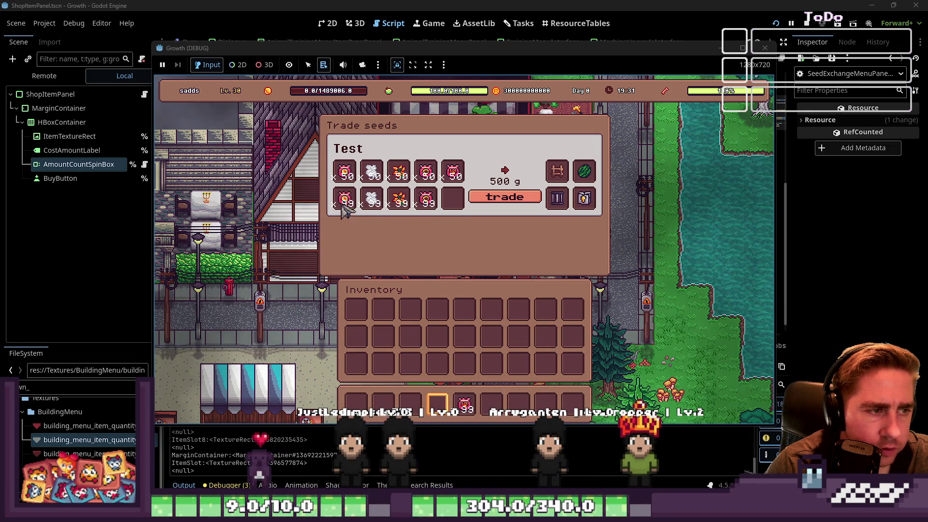
pyautogui.moveTo(468, 410); pyautogui.dragTo(453, 199)
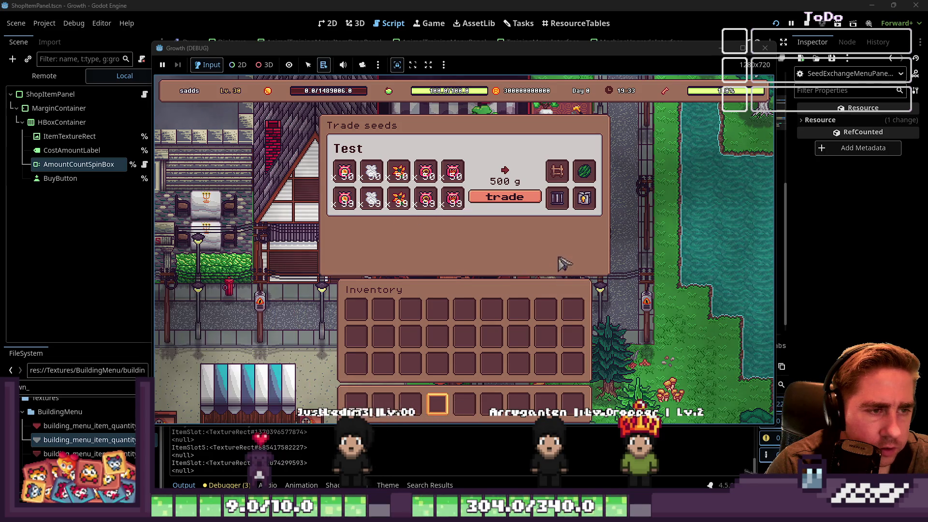
pyautogui.click(513, 202)
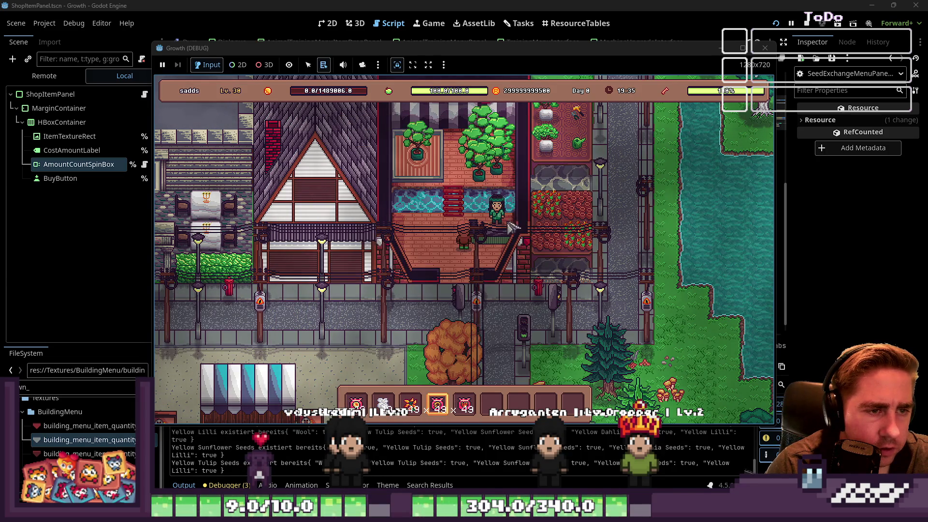
# Check the NPC Shop, which lists items at 14g, 44g, 44g and 17g, then stop the game
pyautogui.click(467, 304)
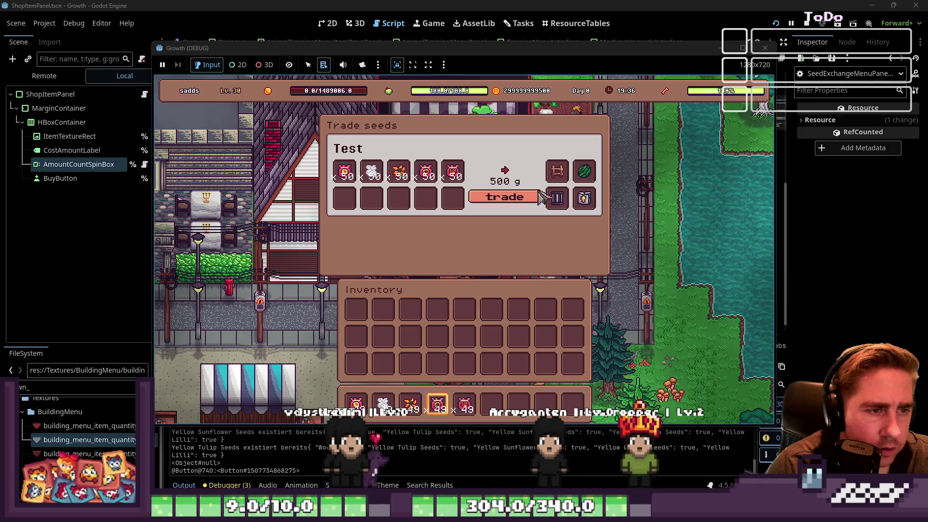
pyautogui.press('Escape')
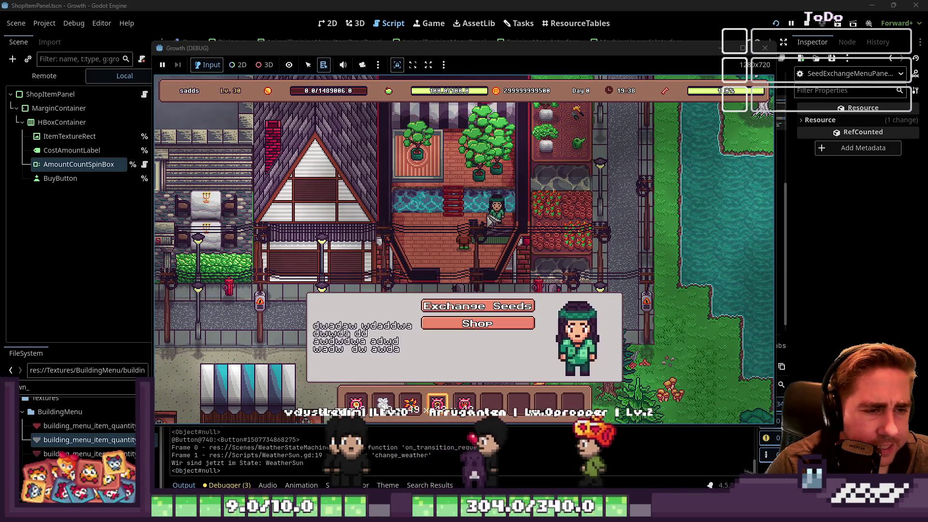
pyautogui.click(467, 323)
pyautogui.scroll(2, 669, 259)
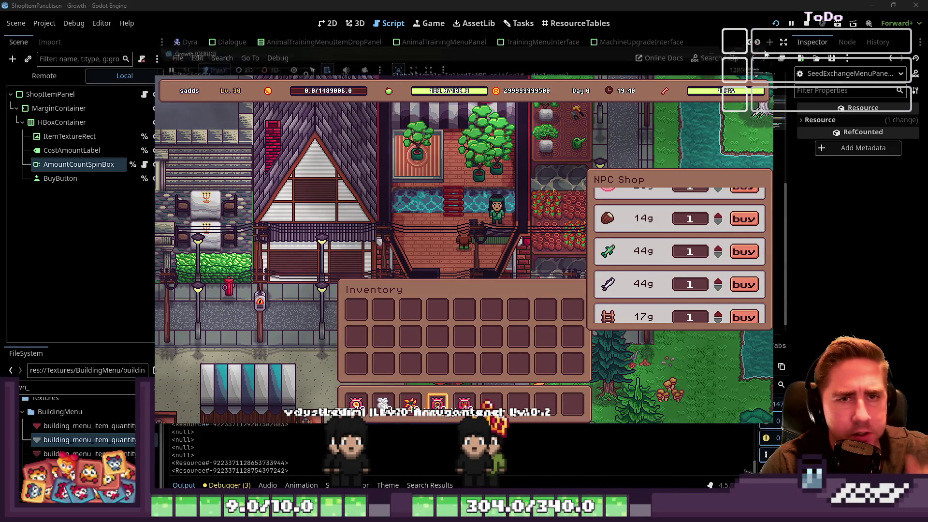
pyautogui.press('F8')
# Inspect how set_seed_exchange_set_array filters and erases sets via exchange_set_array in SeraphinaNPC.gd
pyautogui.doubleClick(484, 309)
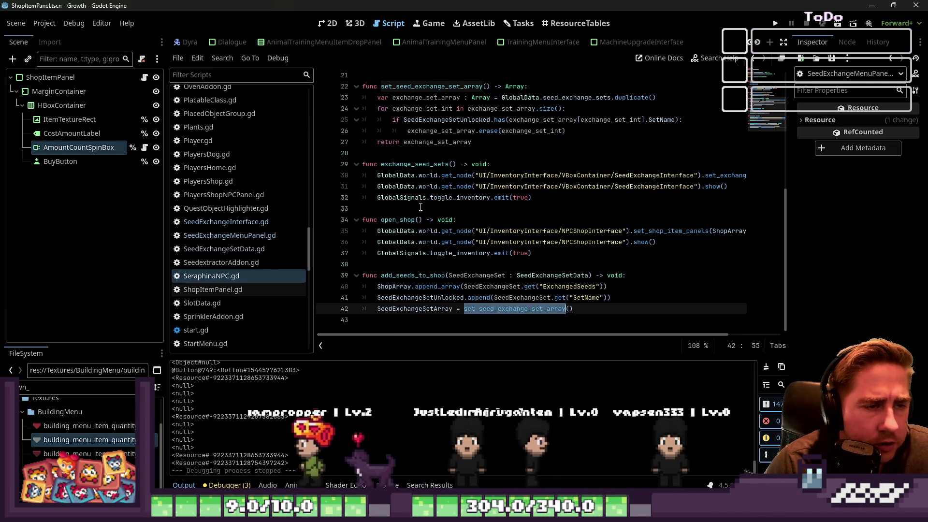
pyautogui.scroll(2, 445, 205)
pyautogui.doubleClick(435, 197)
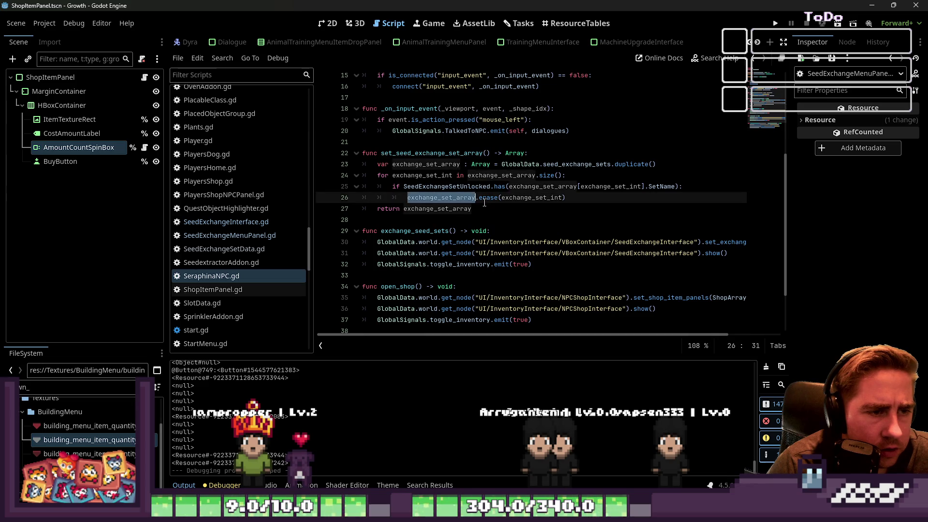
pyautogui.click(494, 197)
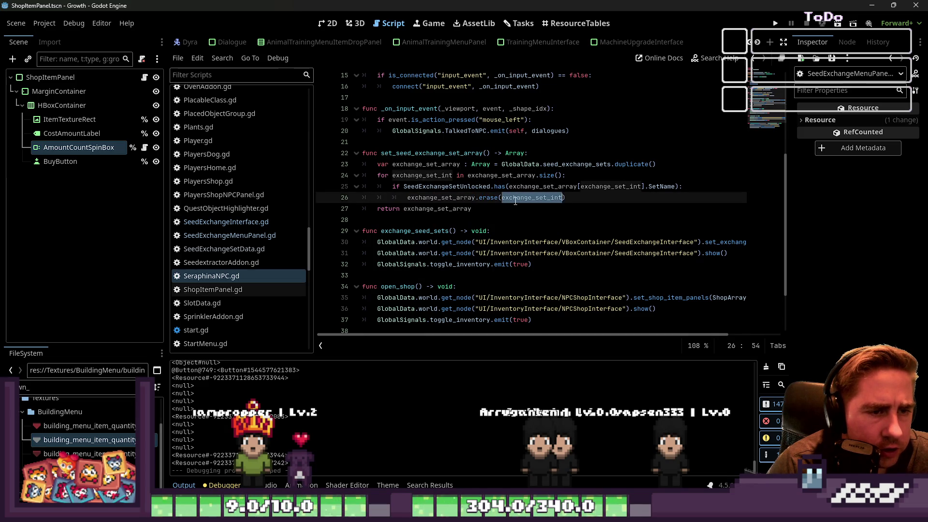
pyautogui.click(491, 209)
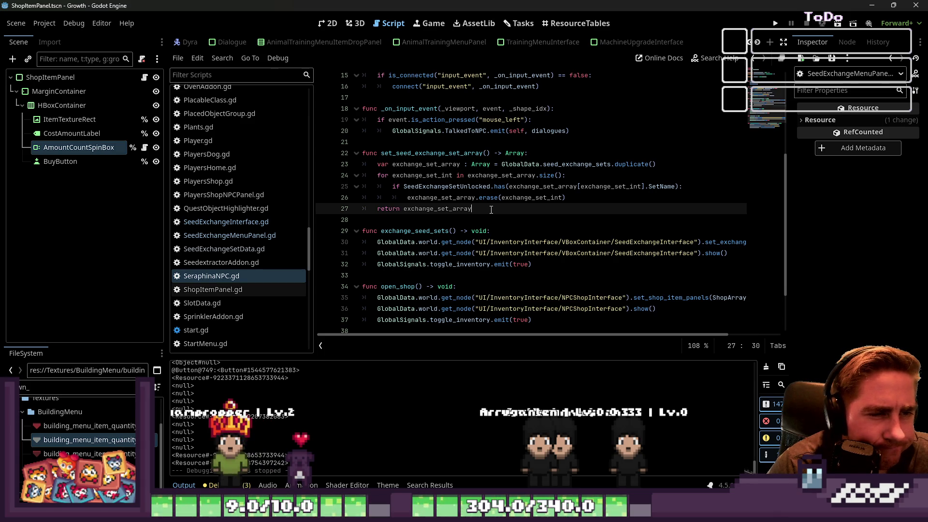
pyautogui.doubleClick(440, 210)
pyautogui.click(544, 164)
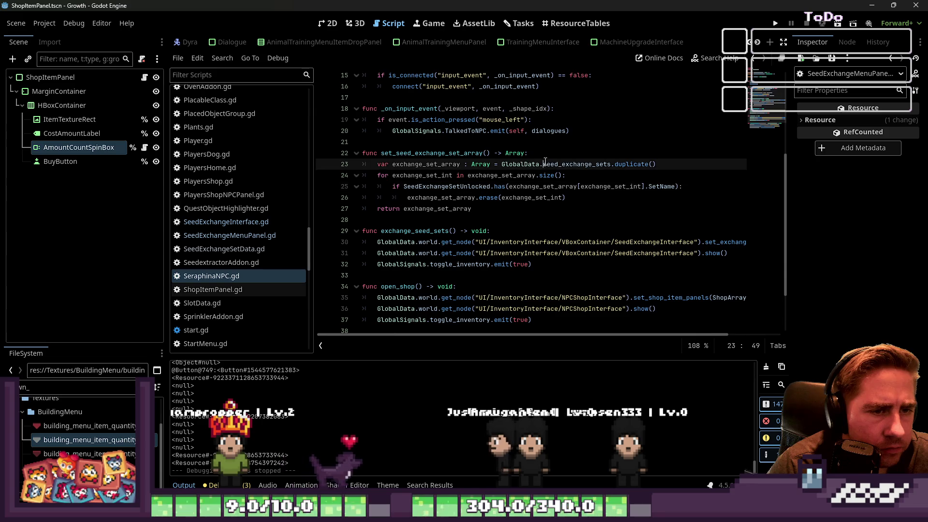
pyautogui.doubleClick(546, 164)
pyautogui.click(557, 197)
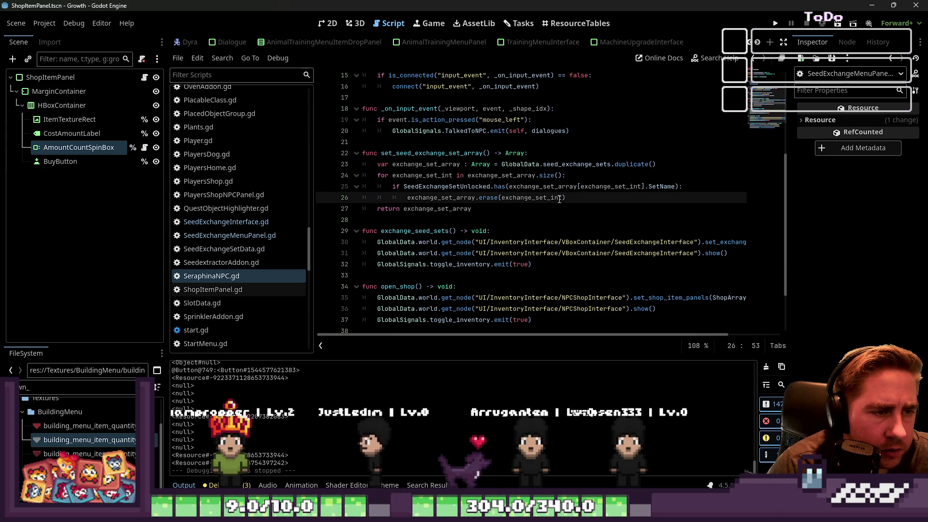
# Add print("Ich war hier! und habe was gelöscht") after the erase call and run the project
pyautogui.press('Return')
pyautogui.write('print("Ich war hie')
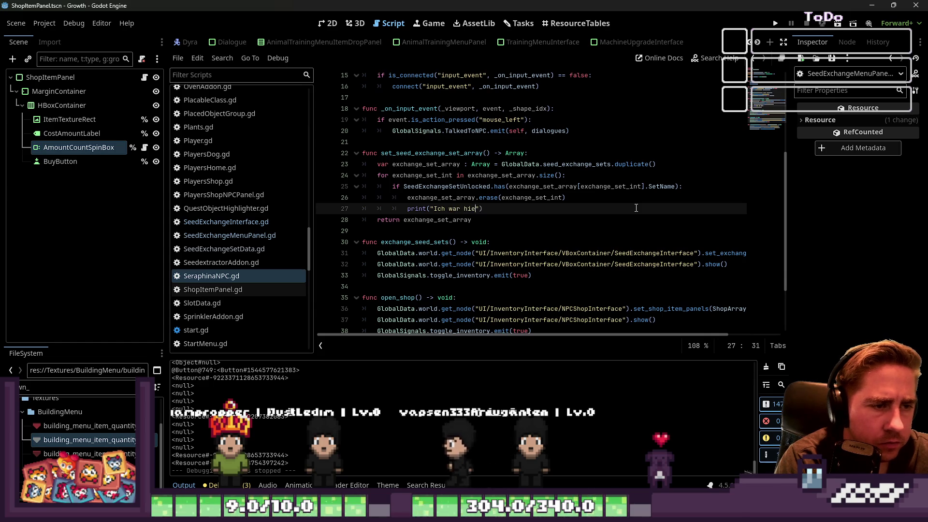
pyautogui.write('r!')
pyautogui.click(644, 187)
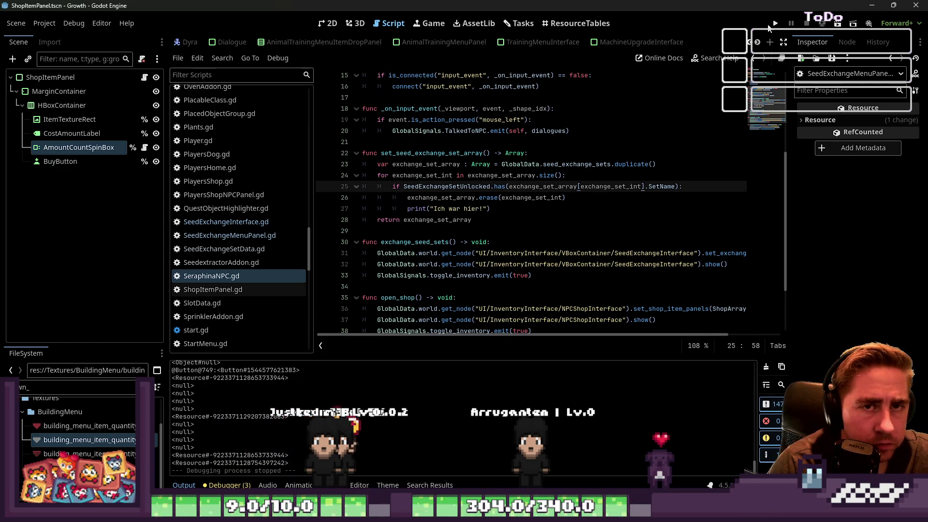
pyautogui.click(567, 209)
pyautogui.press('Left')
pyautogui.write('u')
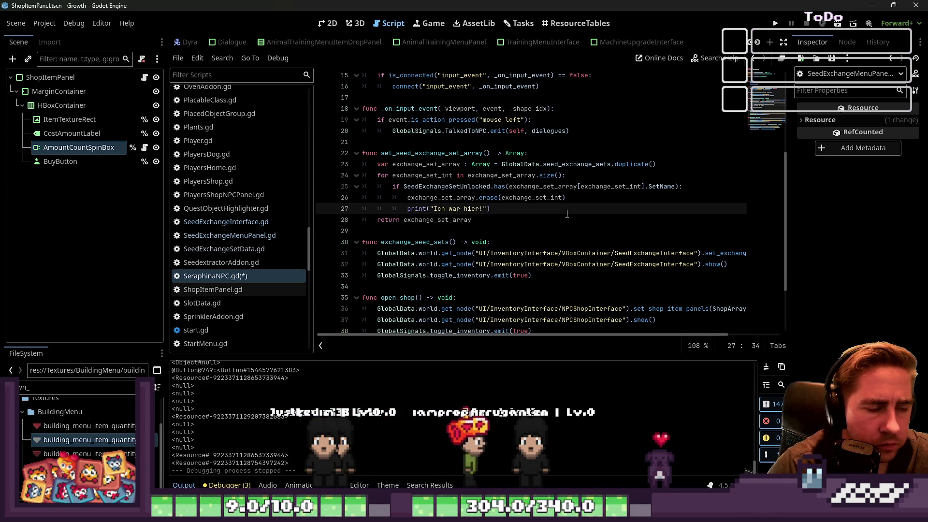
pyautogui.press('BackSpace')
pyautogui.press('BackSpace')
pyautogui.press('Left')
pyautogui.write('und')
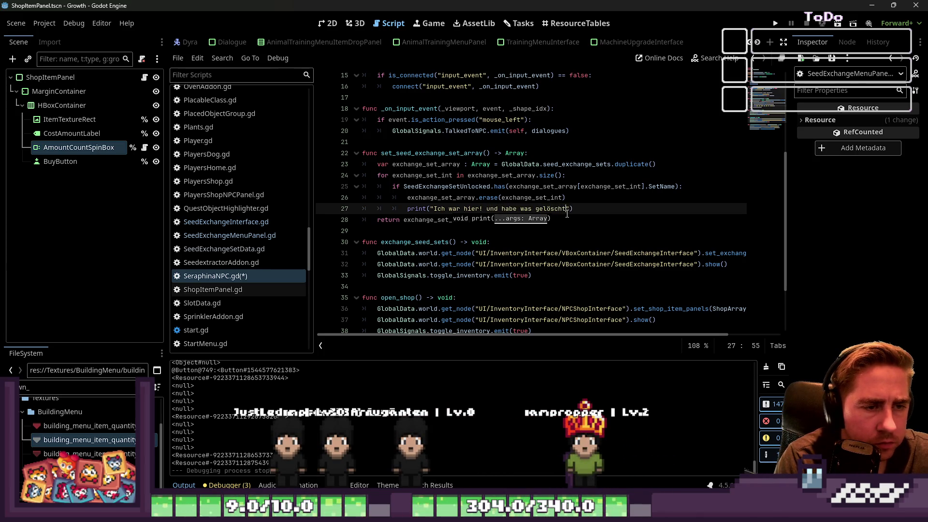
pyautogui.click(775, 27)
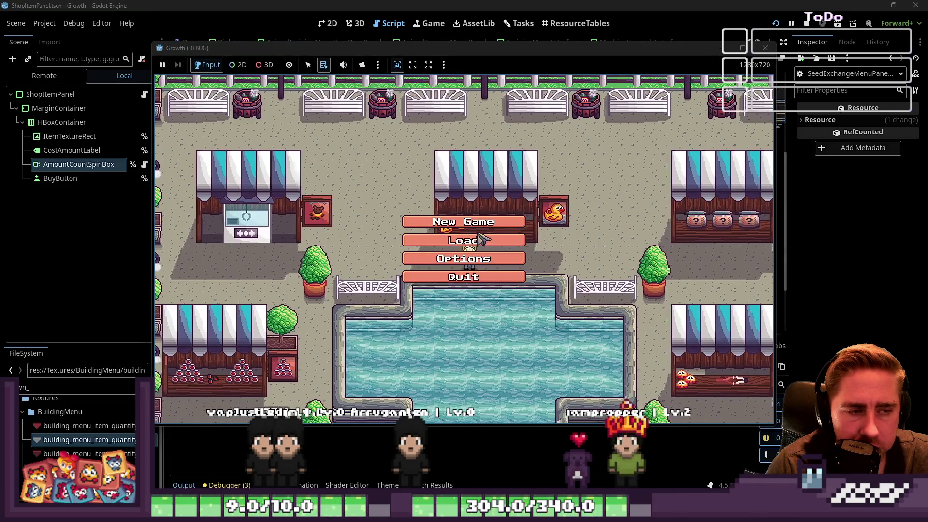
# Exit the game through its menus and stop the test run
pyautogui.click(505, 248)
pyautogui.click(501, 199)
pyautogui.click(474, 321)
pyautogui.click(766, 47)
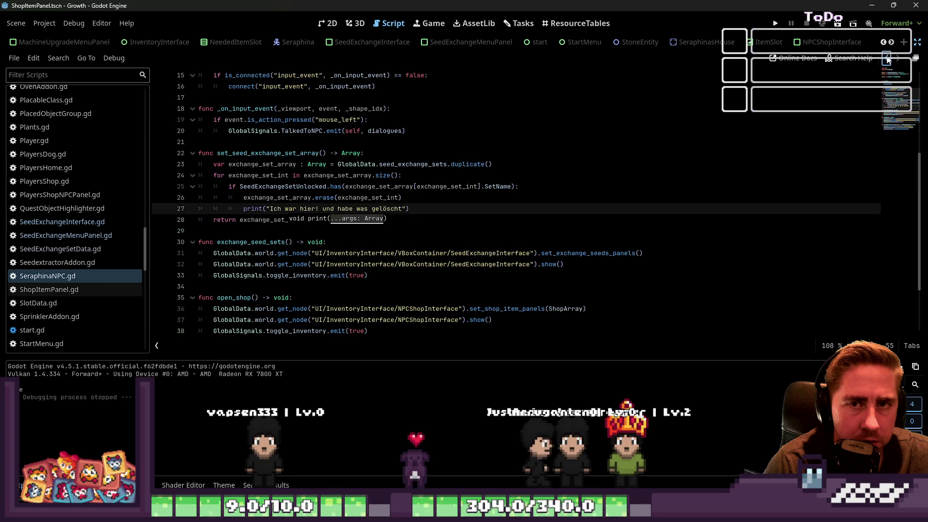
# Restore the docks, clear the FileSystem filter and open Test.tres
pyautogui.click(888, 59)
pyautogui.hotkey('ctrl', 'shift', 'F11')
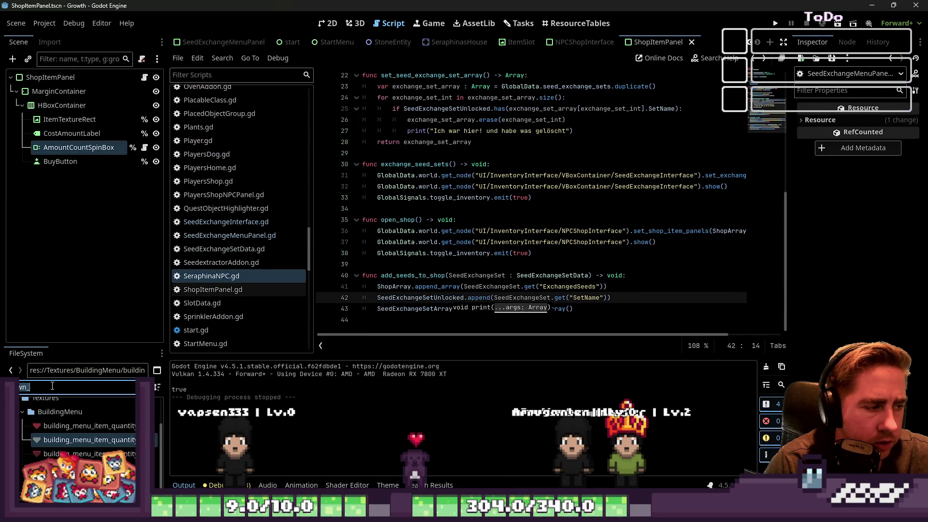
pyautogui.press('BackSpace')
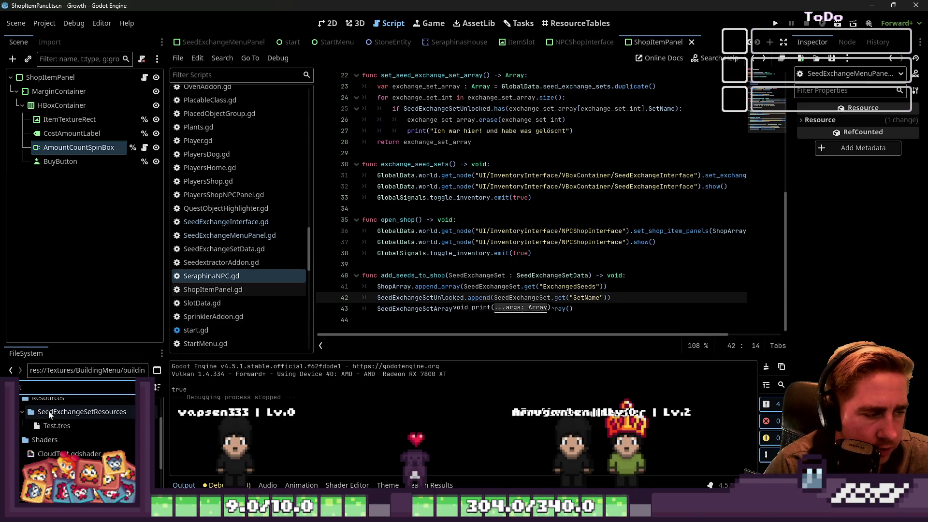
pyautogui.click(57, 426)
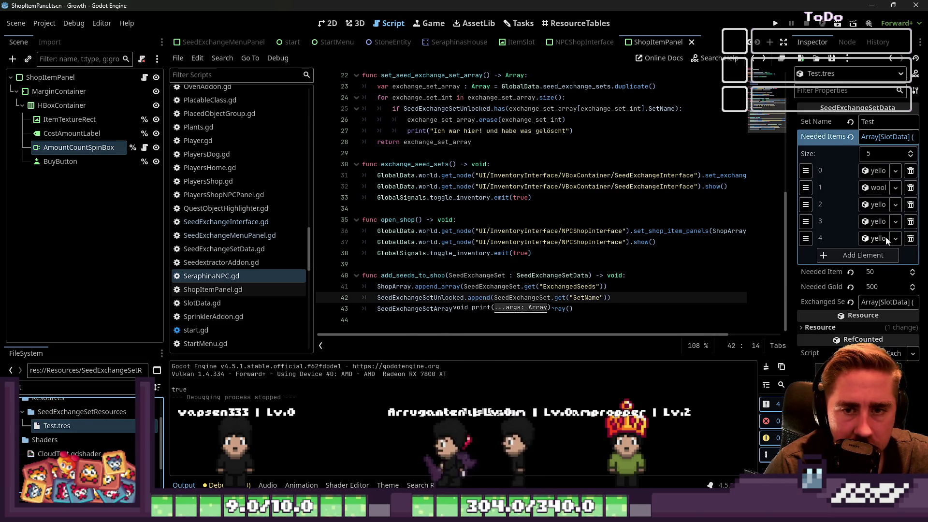
# Delete four Needed Items entries so one remains, then save and run with F5
pyautogui.click(911, 238)
pyautogui.click(910, 222)
pyautogui.click(911, 205)
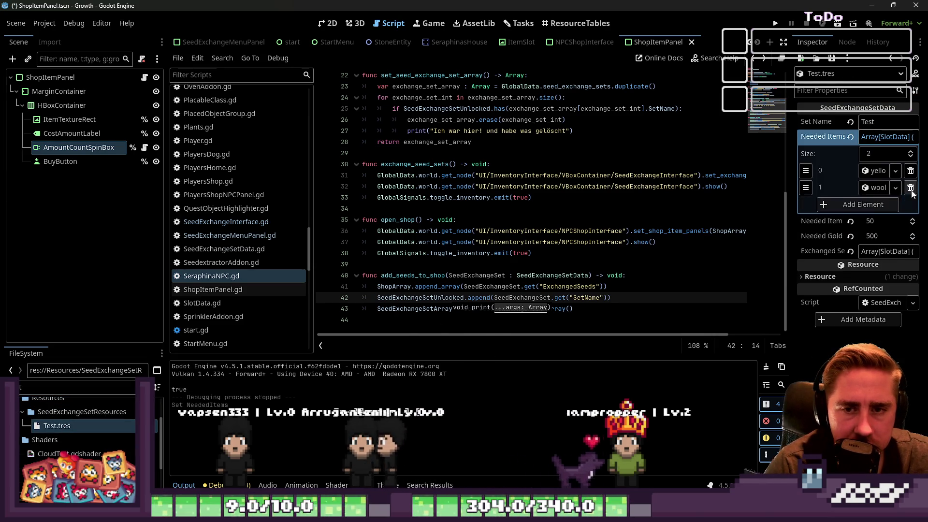
pyautogui.click(911, 188)
pyautogui.press('F5')
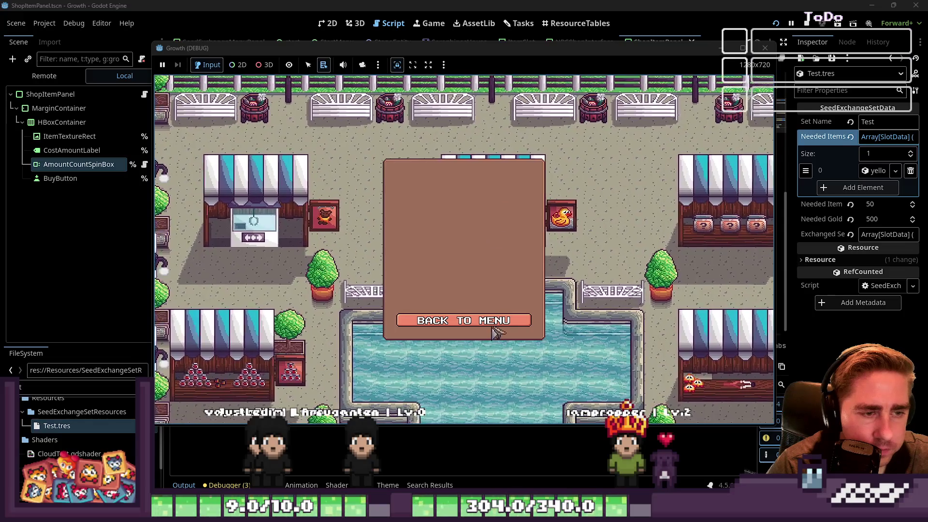
# Start a new game with a character named 'dsal' and walk into town
pyautogui.click(477, 221)
pyautogui.write('dsal')
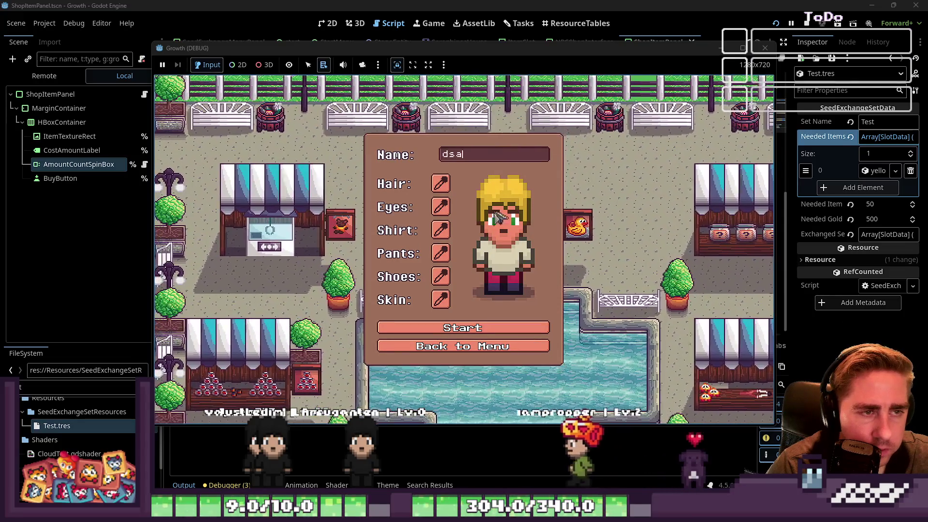
pyautogui.click(471, 330)
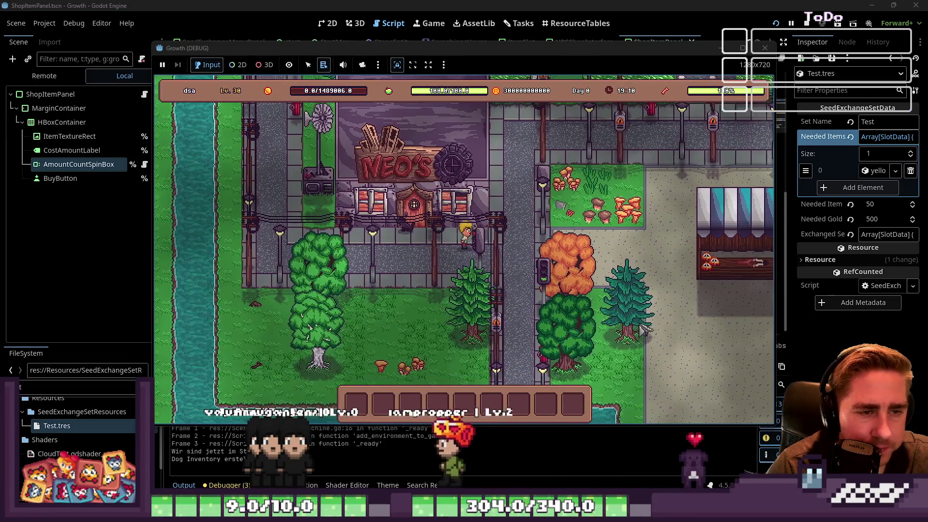
pyautogui.press('w')
pyautogui.press('d')
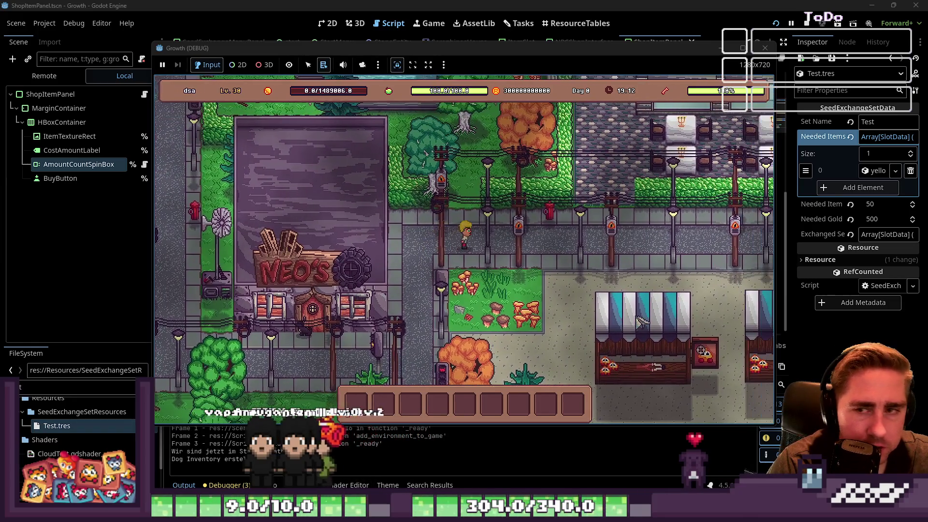
# Move the Yellow Dahlia Seeds from the inventory into the hotbar
pyautogui.press('i')
pyautogui.scroll(-5, 486, 212)
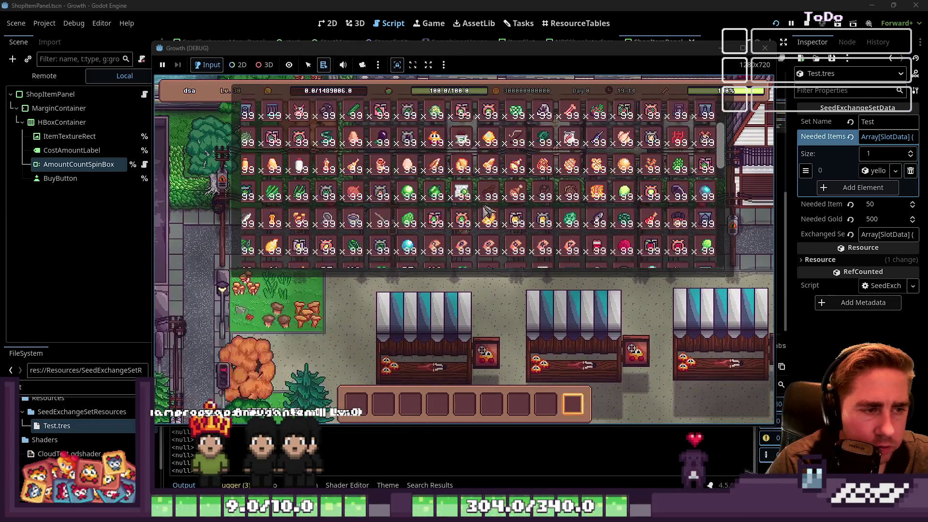
pyautogui.scroll(-10, 487, 212)
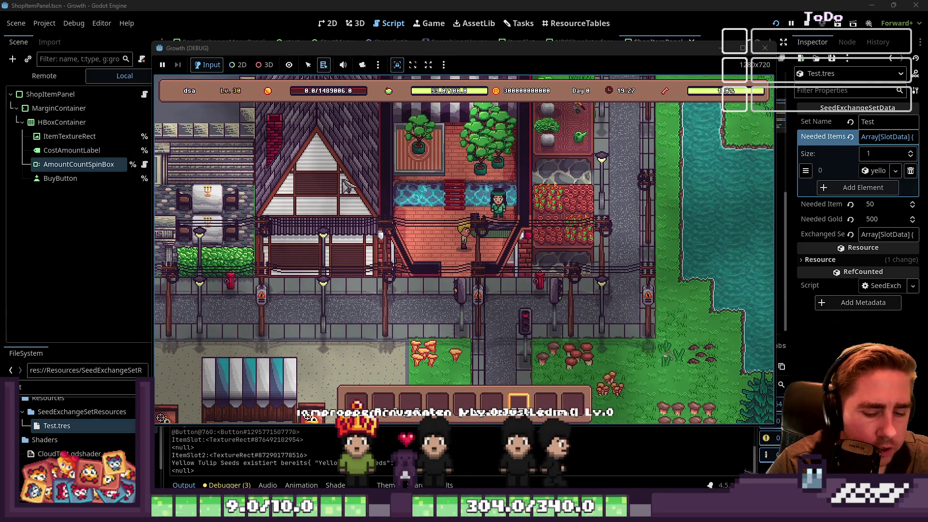
pyautogui.press('i')
pyautogui.press('e')
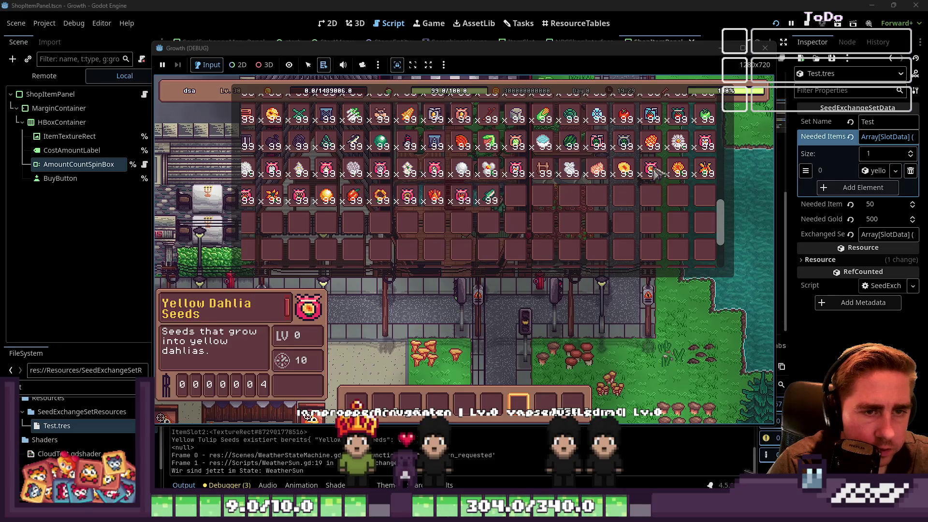
pyautogui.press('i')
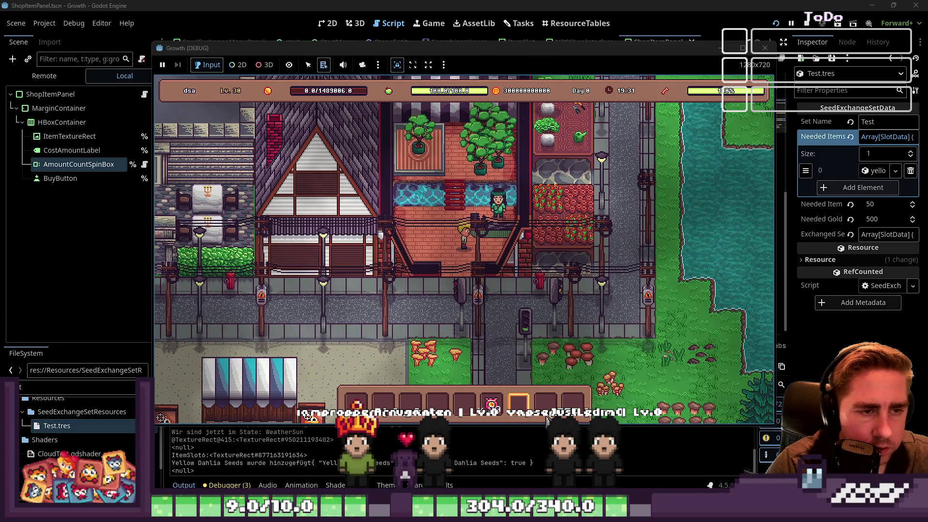
# Talk to the NPC, exchange seeds in the trade slot, and trade them for 500 g
pyautogui.press('e')
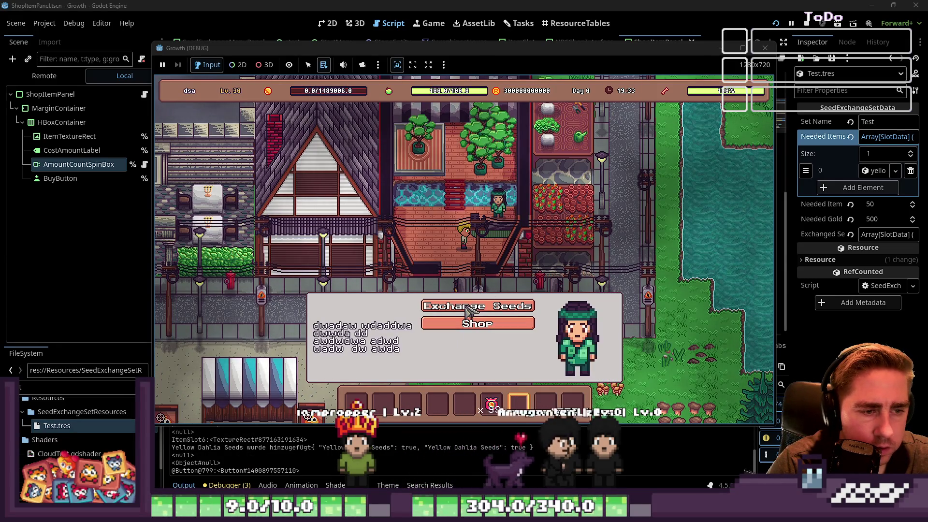
pyautogui.click(477, 306)
pyautogui.moveTo(384, 312)
pyautogui.moveTo(384, 312); pyautogui.dragTo(344, 198)
pyautogui.click(398, 197)
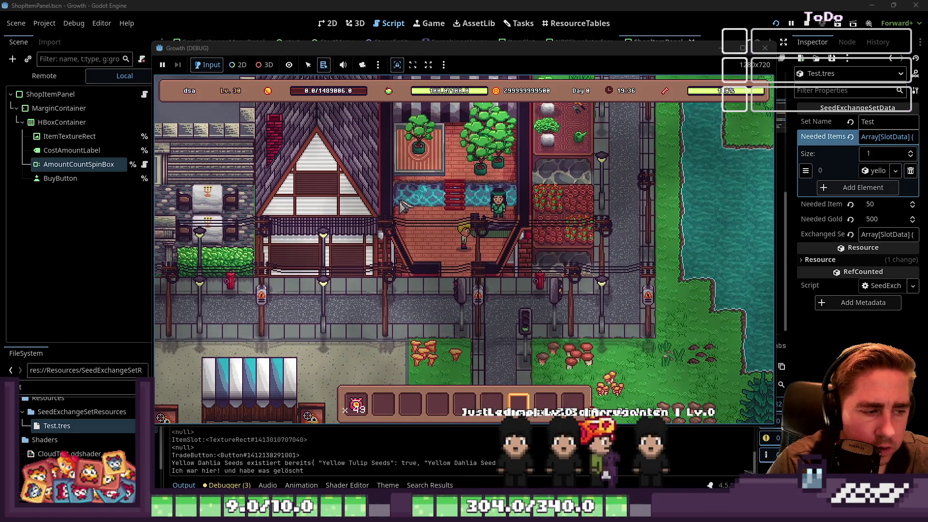
# Retry trading the remaining 49 seeds, then stop the game and open the task board
pyautogui.click(506, 211)
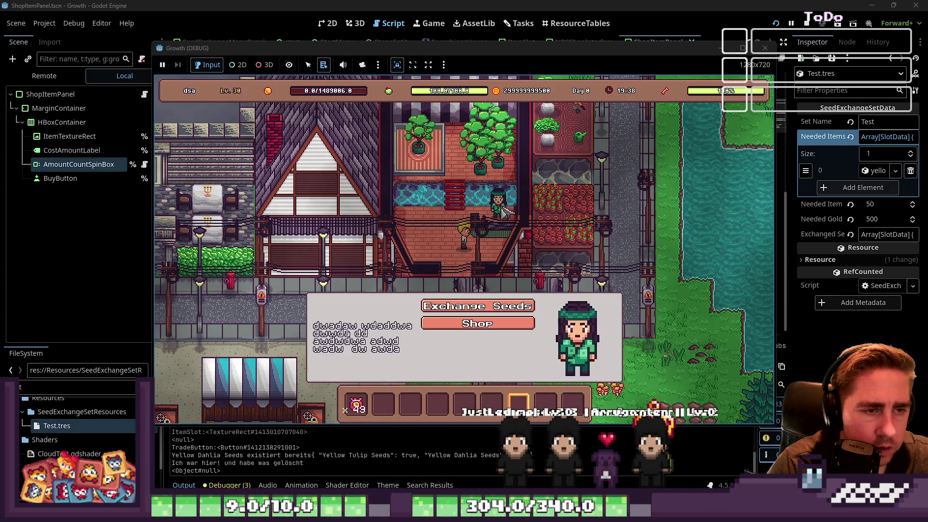
pyautogui.click(476, 305)
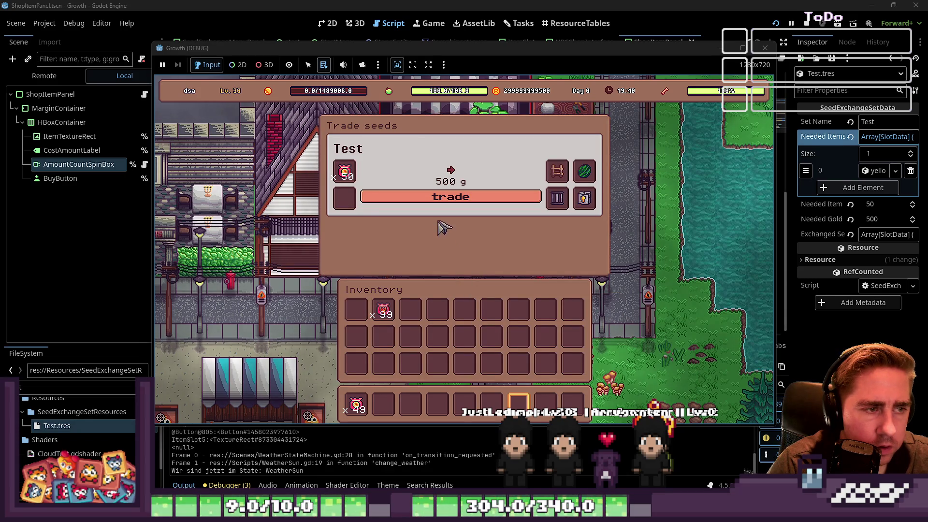
pyautogui.moveTo(355, 405); pyautogui.dragTo(346, 199)
pyautogui.click(390, 198)
pyautogui.click(390, 199)
pyautogui.click(390, 199)
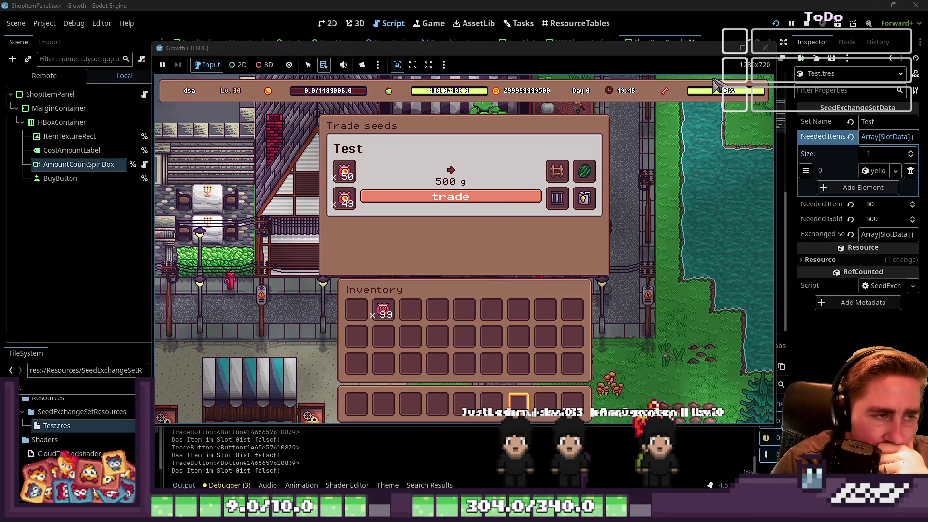
pyautogui.click(765, 50)
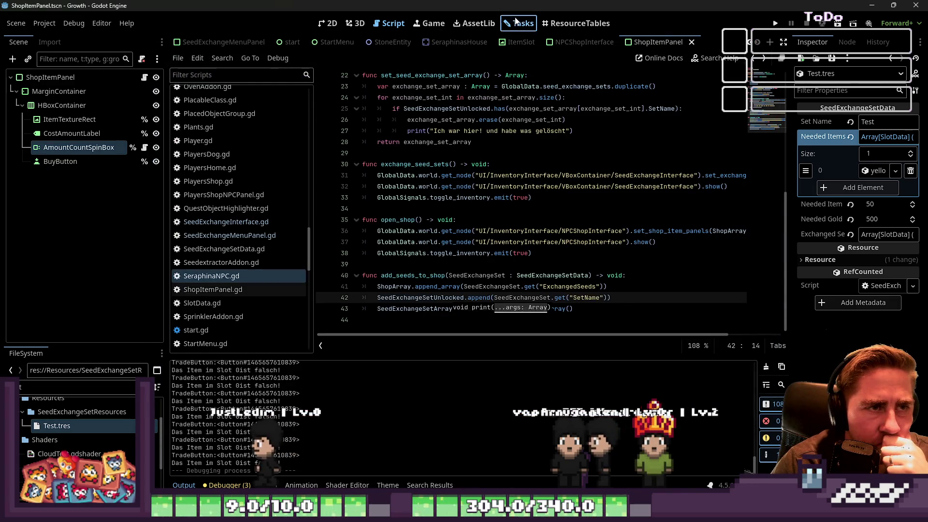
pyautogui.click(517, 21)
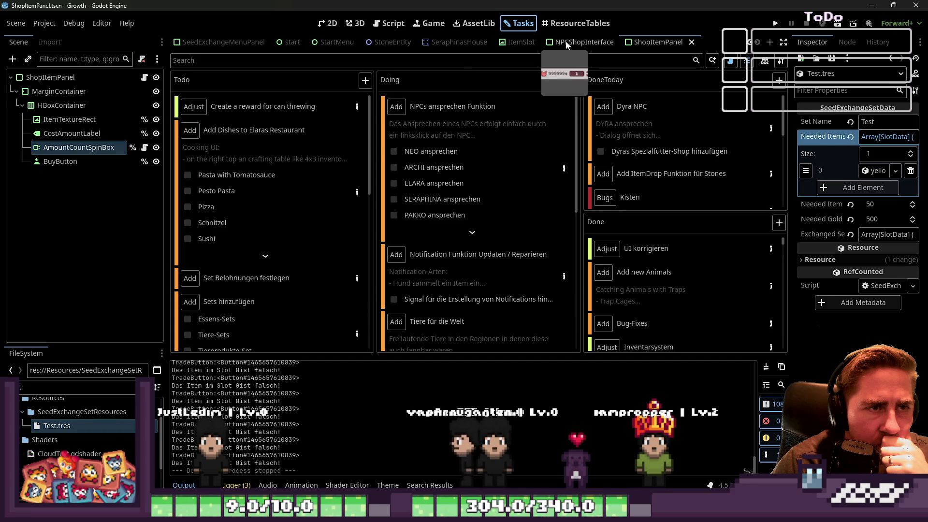
# Review exchange_set_array uses and add_seeds_to_shop, which ends by calling set_seed_exchange_set_array(), in SeraphinaNPC.gd
pyautogui.click(389, 24)
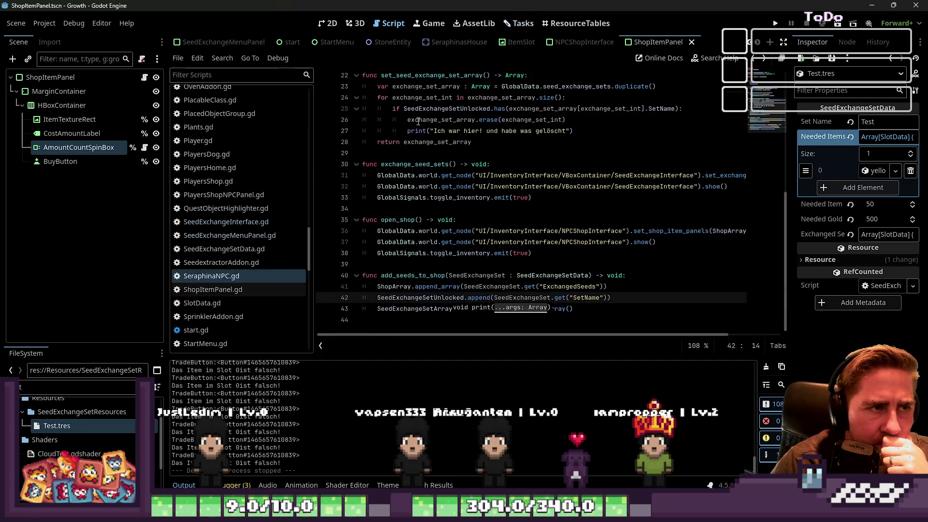
pyautogui.click(424, 254)
pyautogui.scroll(2, 435, 253)
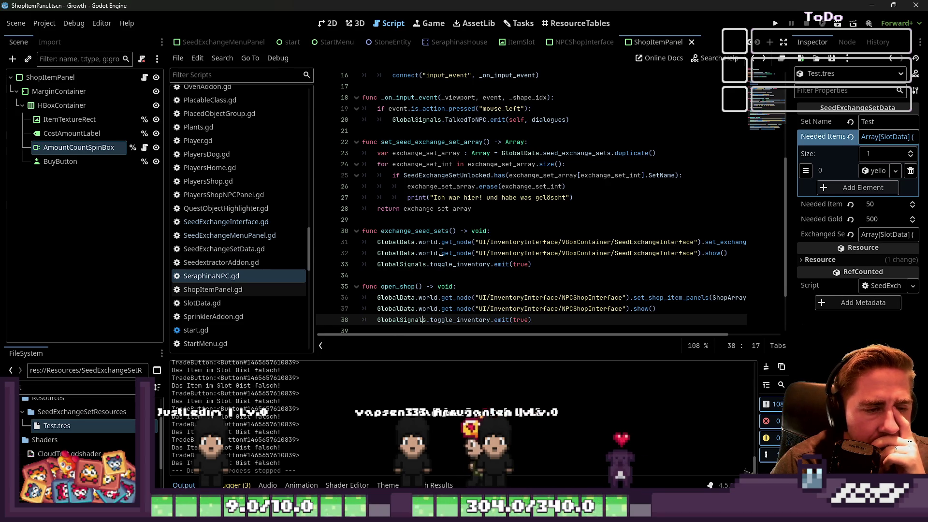
pyautogui.doubleClick(427, 209)
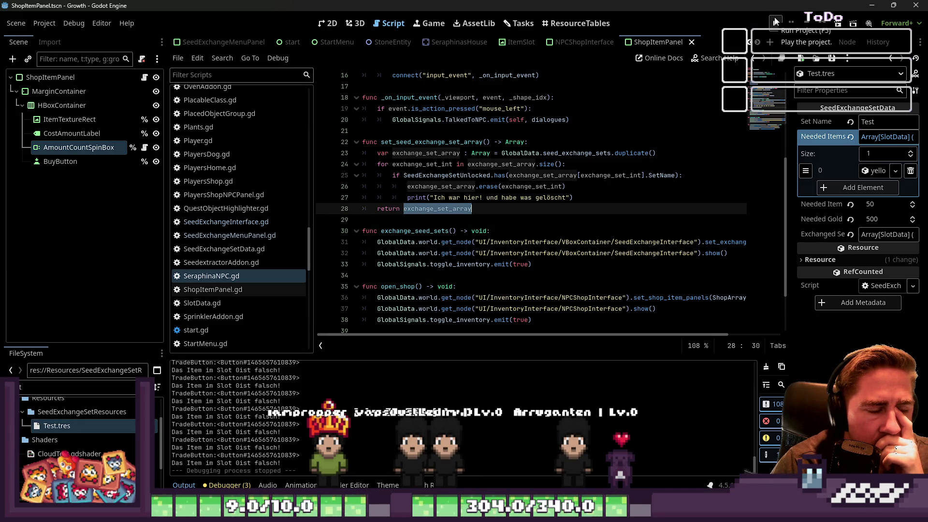
pyautogui.scroll(-2, 427, 224)
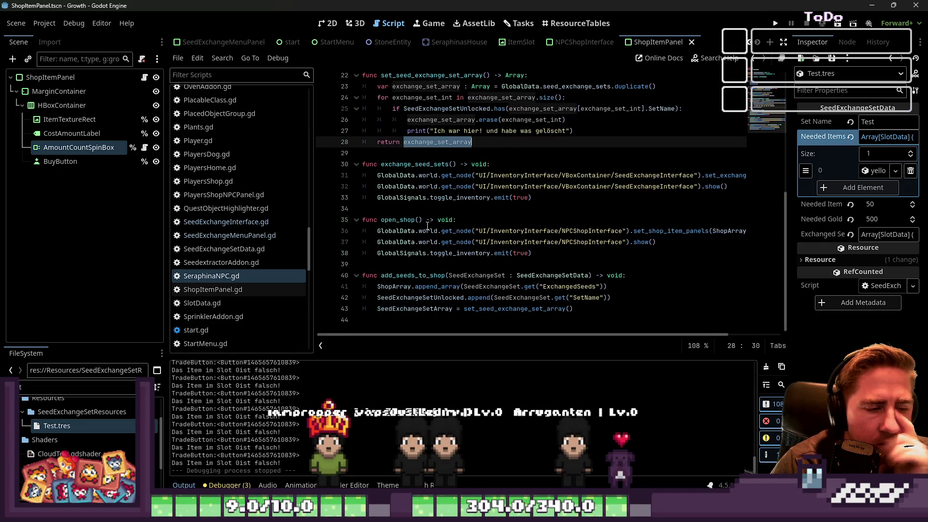
pyautogui.doubleClick(414, 275)
pyautogui.click(468, 309)
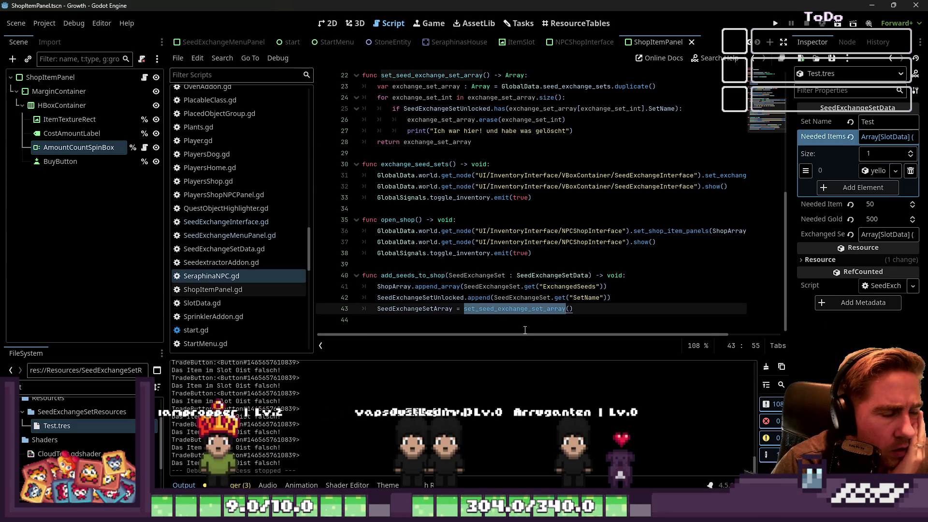
pyautogui.scroll(5, 513, 271)
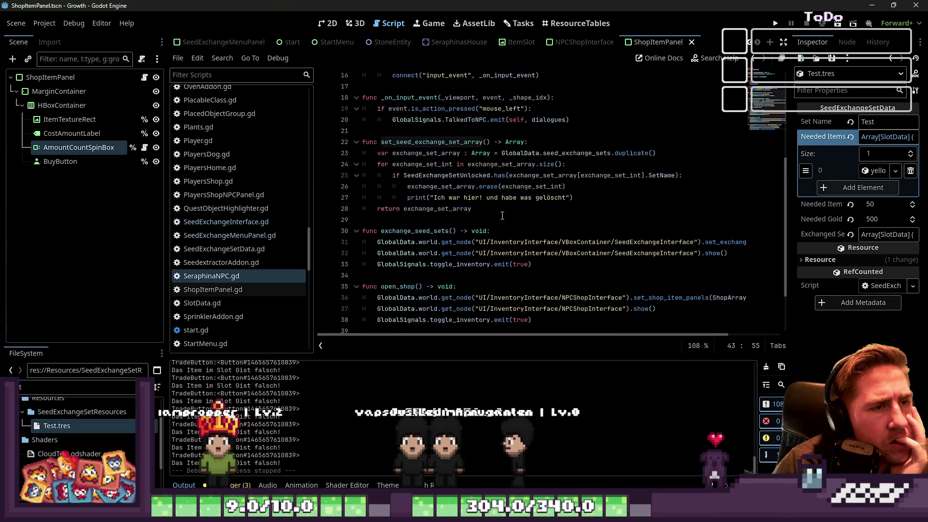
pyautogui.scroll(-1, 503, 215)
pyautogui.scroll(-1, 499, 221)
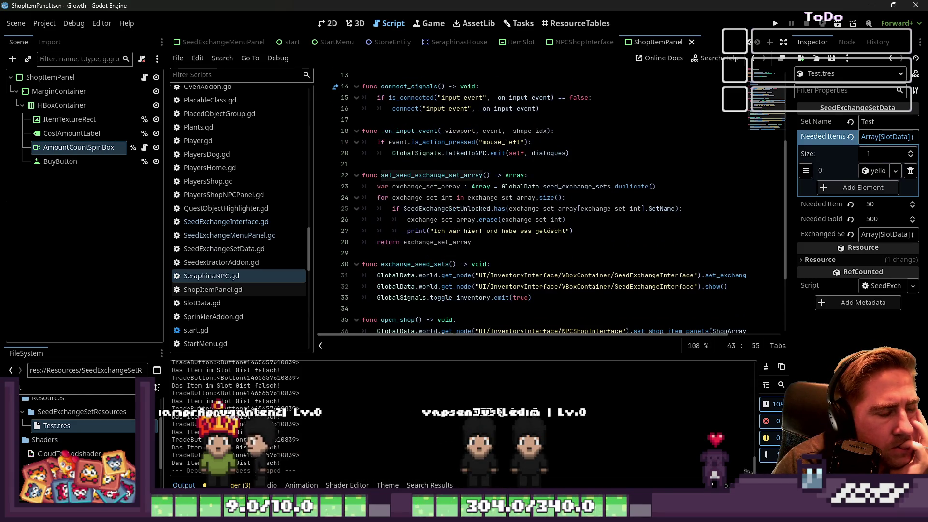
pyautogui.scroll(-3, 491, 231)
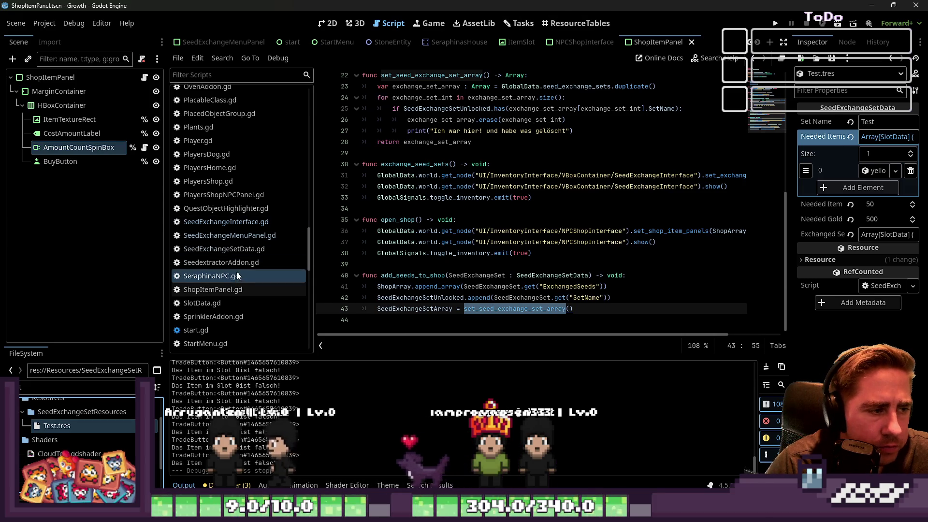
pyautogui.click(252, 249)
pyautogui.click(542, 172)
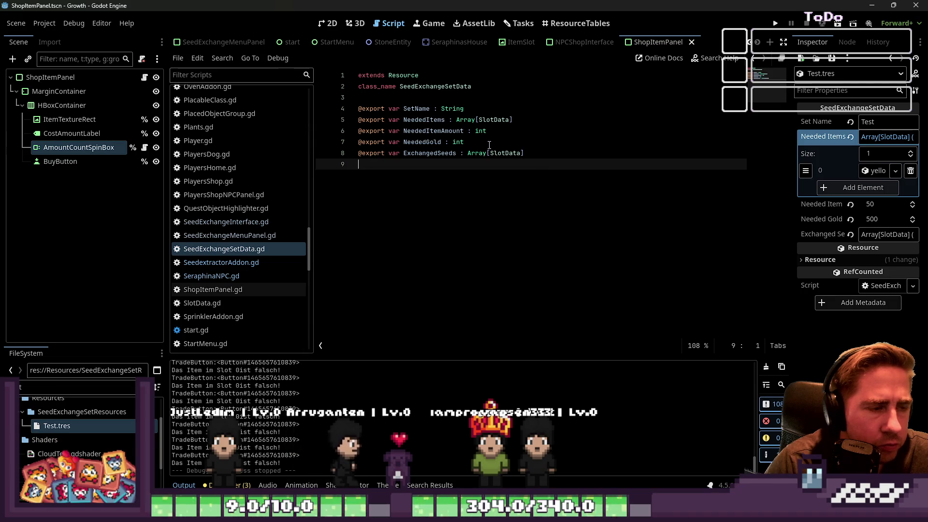
pyautogui.write('@export var U')
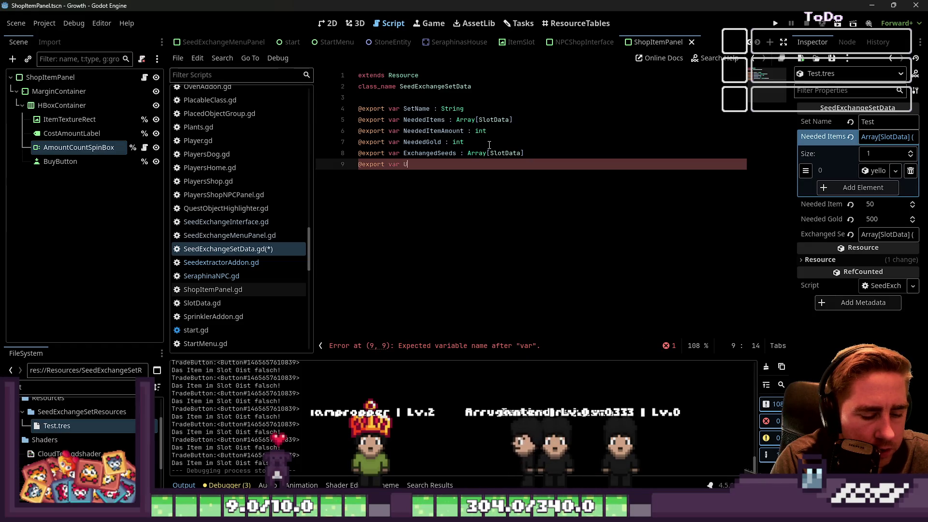
pyautogui.write('nlocked : bool = ')
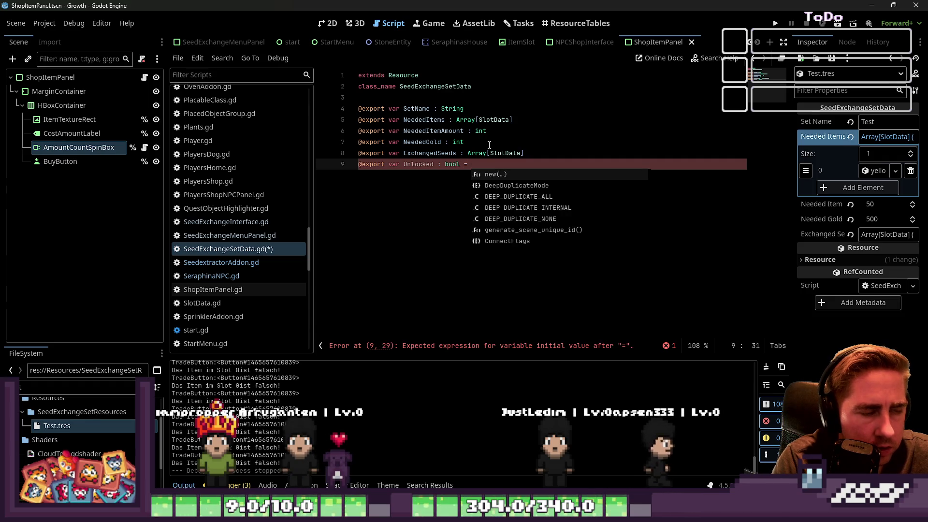
pyautogui.write('false')
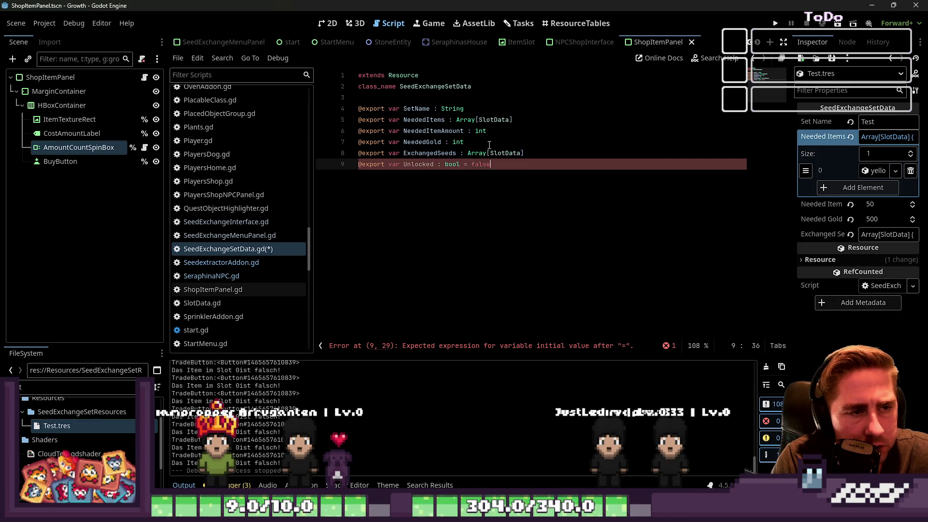
pyautogui.hotkey('ctrl', 's')
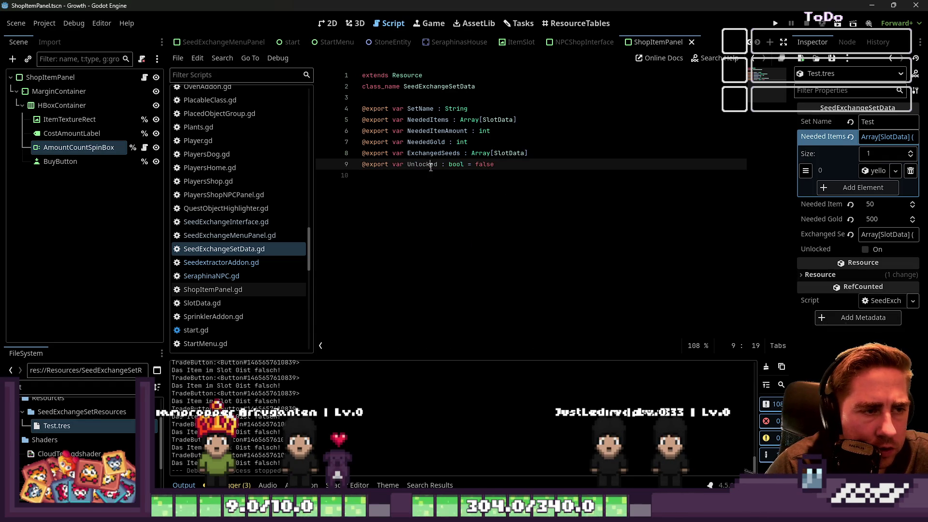
pyautogui.hotkey('ctrl', 'F1')
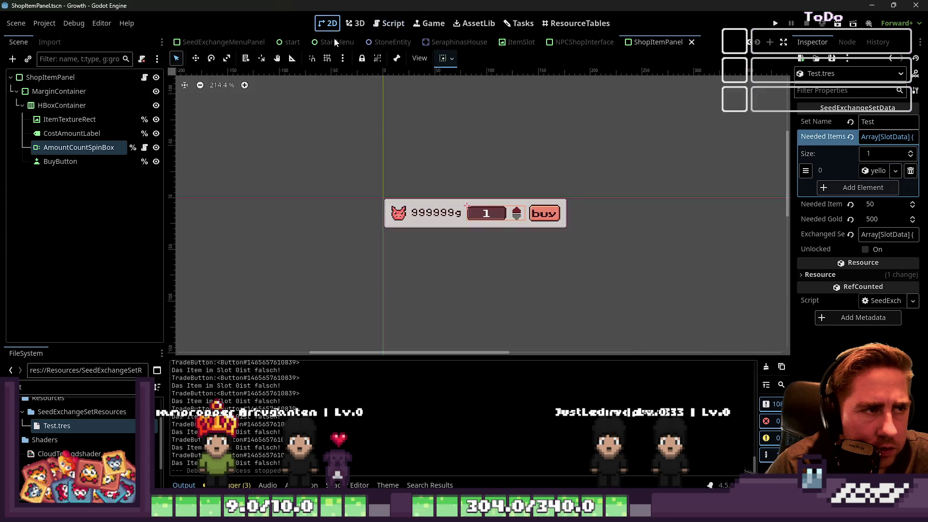
# Reopen SeraphinaNPC.gd and undo the SeedExchangeSetUnlocked declaration and the old append line
pyautogui.click(531, 24)
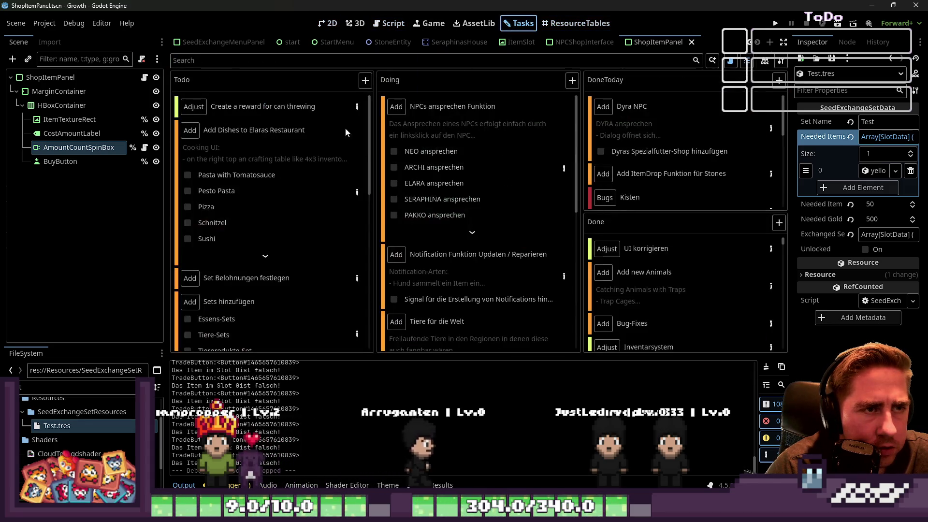
pyautogui.click(576, 25)
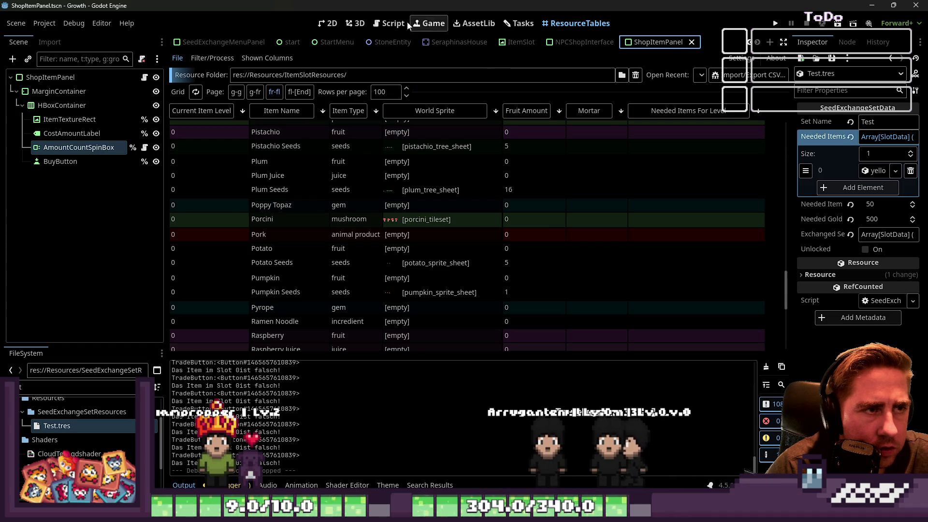
pyautogui.hotkey('ctrl', 'F3')
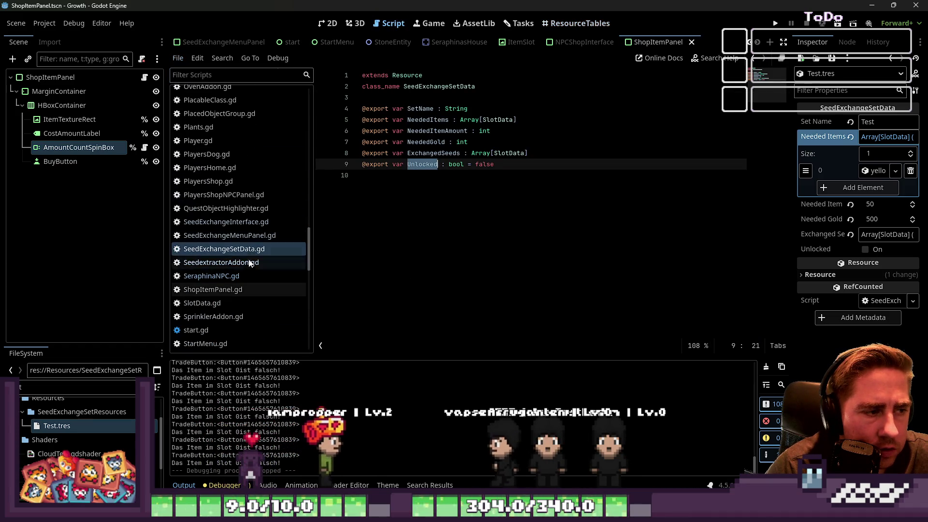
pyautogui.click(243, 275)
pyautogui.scroll(2, 474, 222)
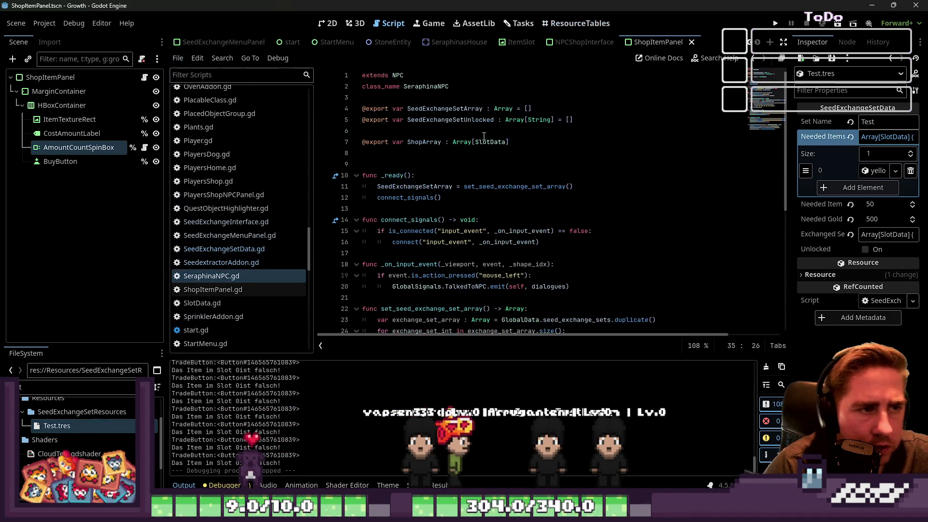
pyautogui.click(597, 117)
pyautogui.press('Up')
pyautogui.scroll(-7, 476, 253)
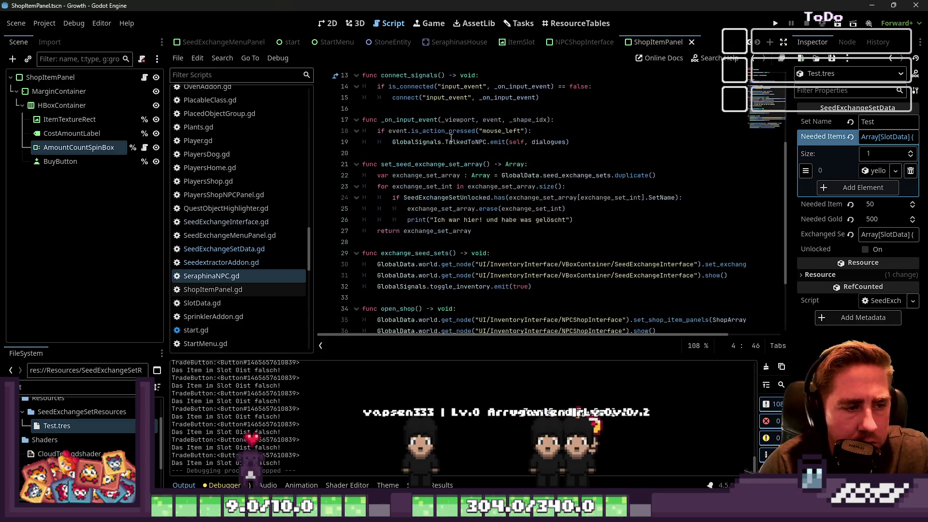
pyautogui.hotkey('ctrl', 'z')
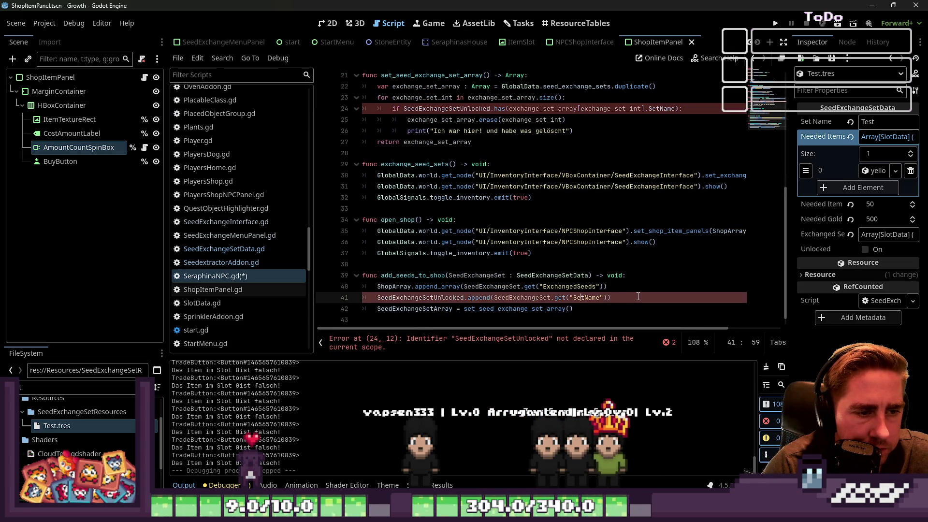
pyautogui.hotkey('ctrl', 'z')
pyautogui.hotkey('ctrl', 'z')
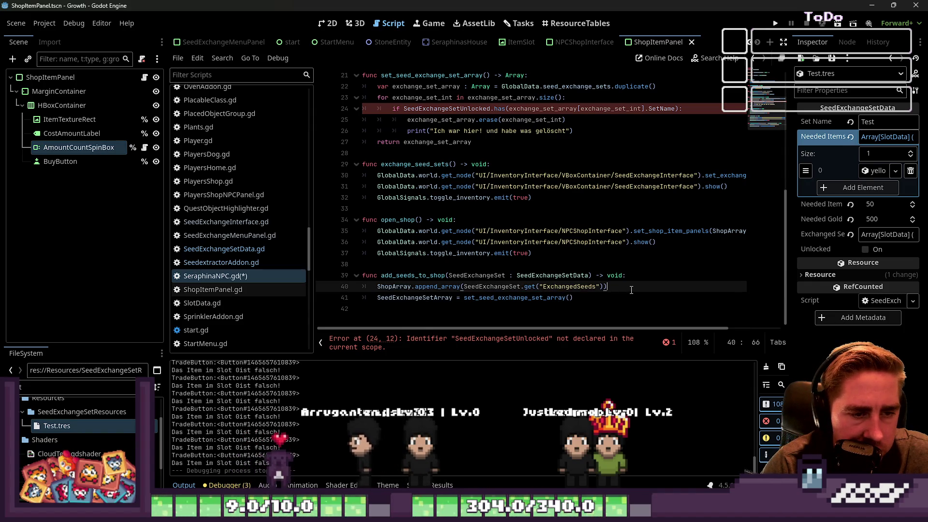
# Write 'SeedExchangeSet.Unlocked = true' on line 41 of add_seeds_to_shop
pyautogui.press('Return')
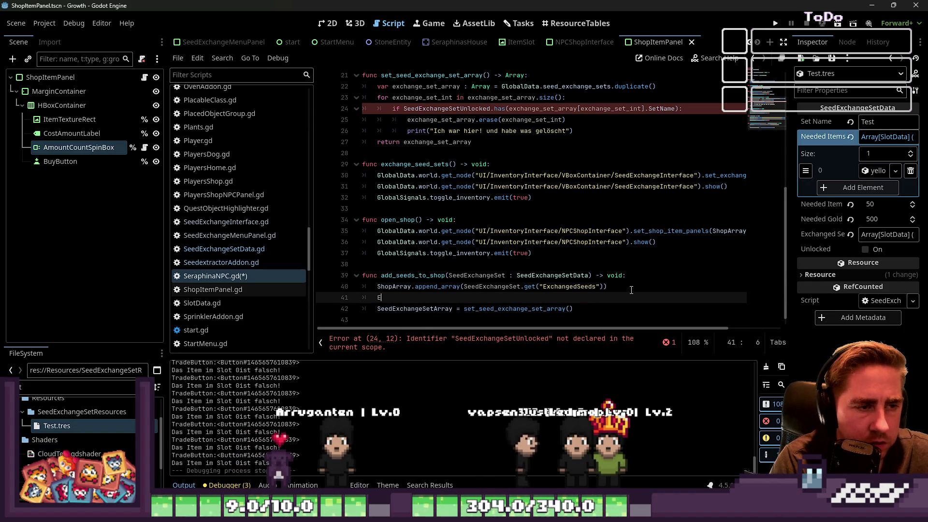
pyautogui.write('Exchan')
pyautogui.press('Return')
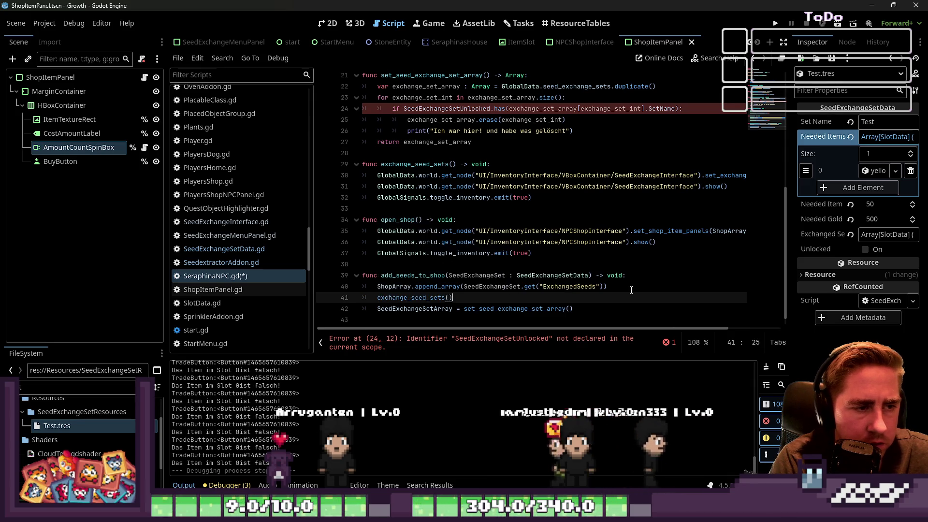
pyautogui.press('BackSpace')
pyautogui.press('BackSpace')
pyautogui.press('BackSpace')
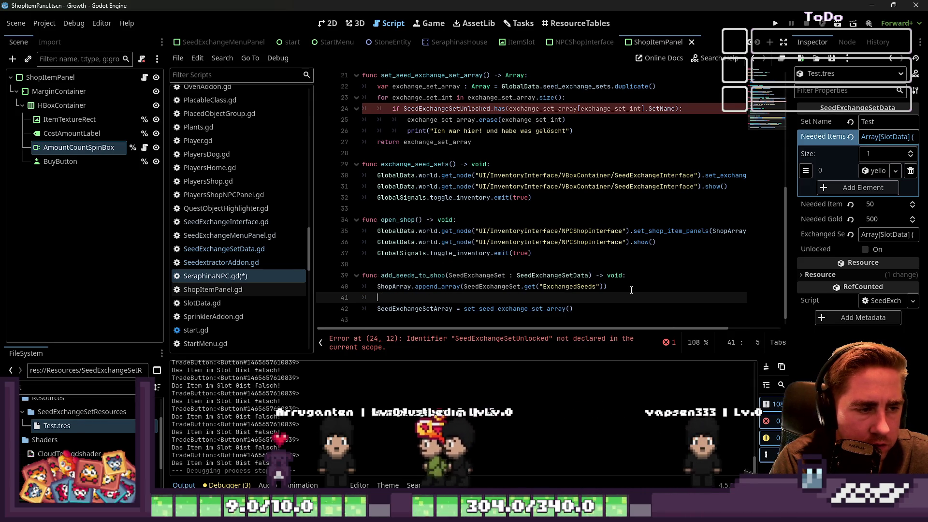
pyautogui.write('Seed')
pyautogui.press('Return')
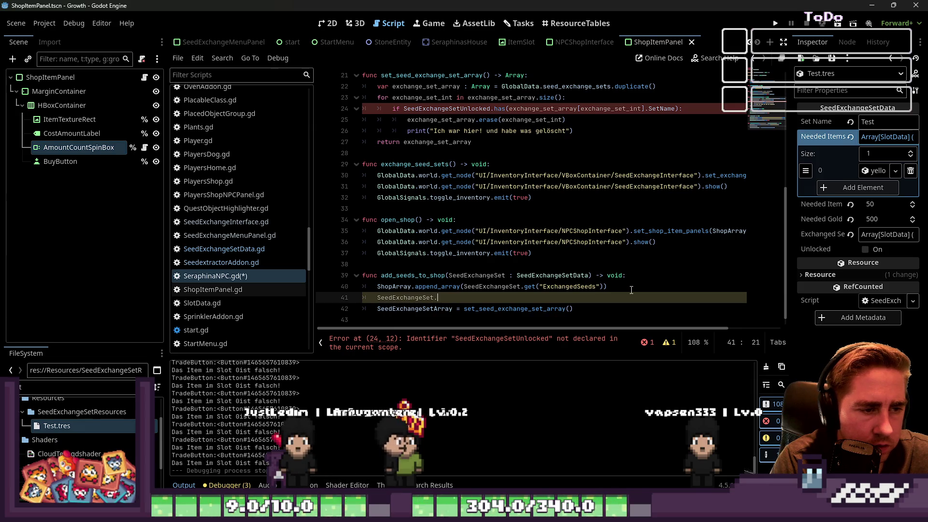
pyautogui.write('Unlocked')
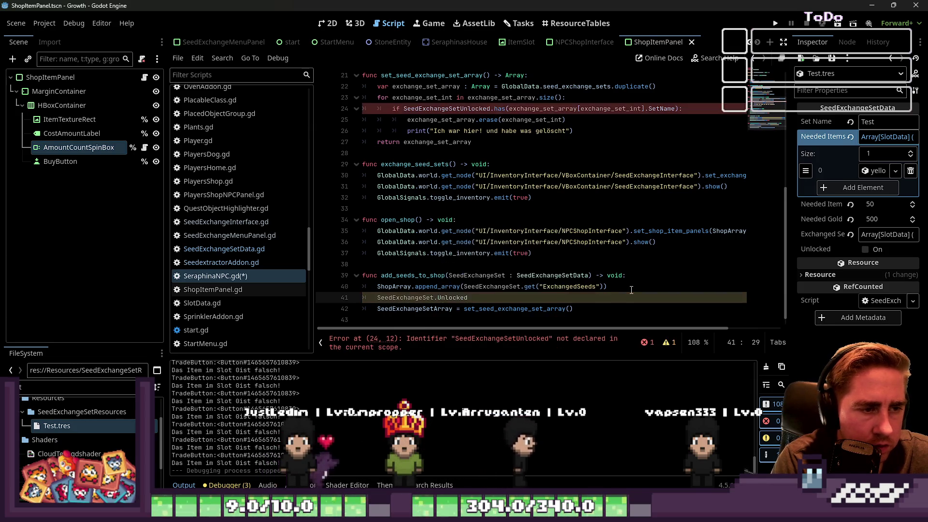
pyautogui.write(' = true')
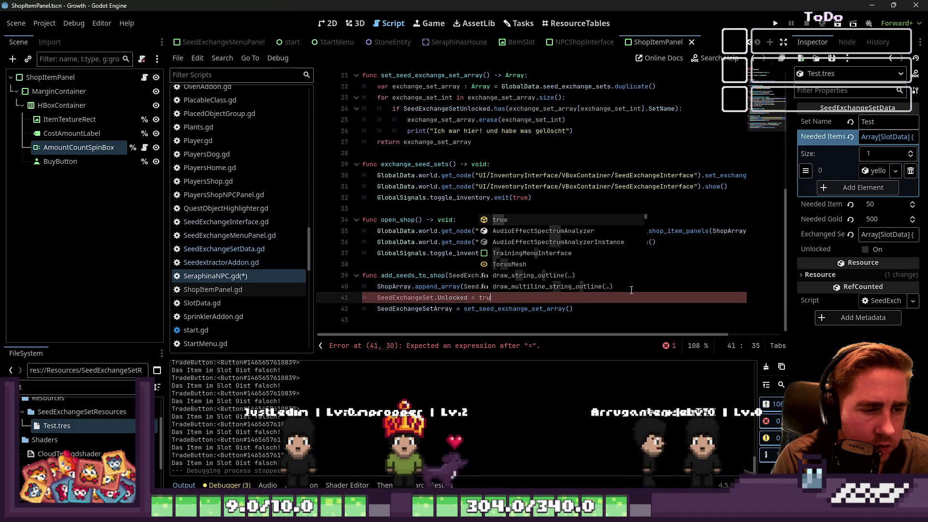
pyautogui.click(584, 288)
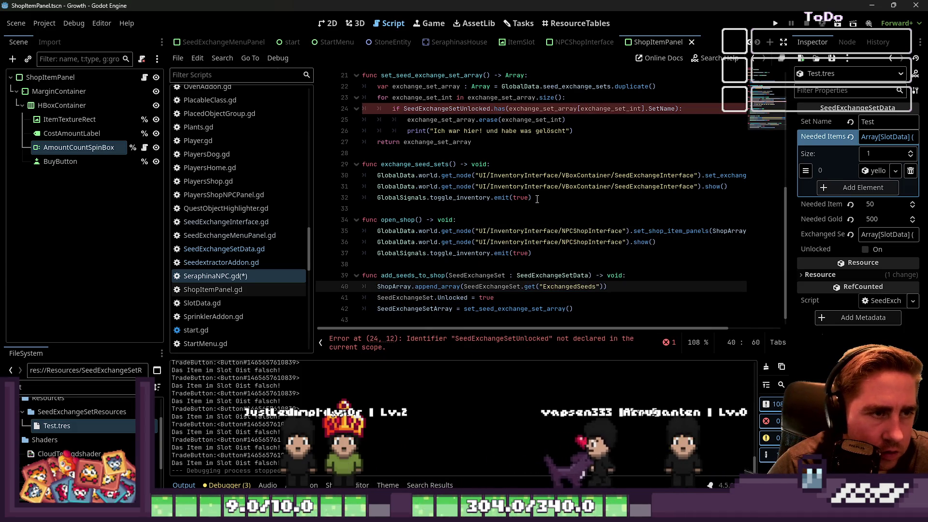
# Undo the erase and print lines under the set-name check on line 24
pyautogui.click(528, 120)
pyautogui.press('Up')
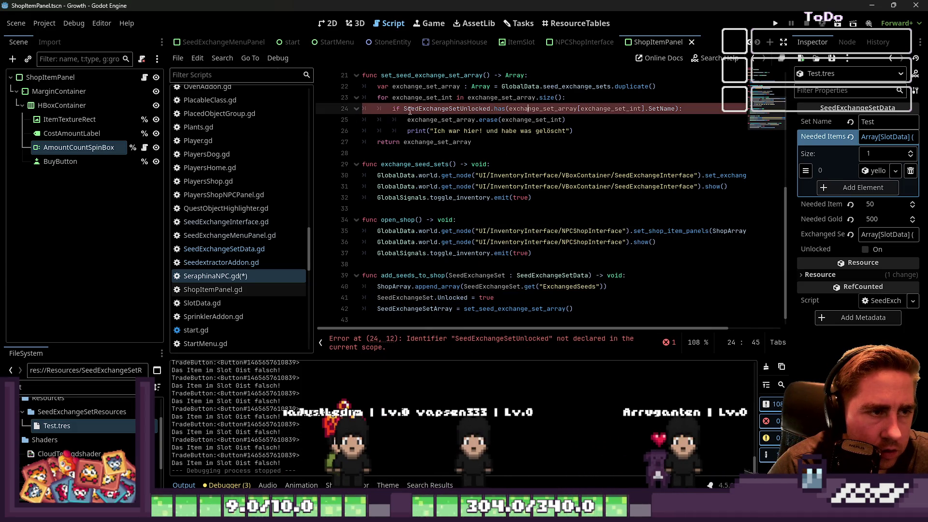
pyautogui.moveTo(599, 108)
pyautogui.mouseDown()
pyautogui.moveTo(681, 111)
pyautogui.moveTo(644, 110)
pyautogui.mouseUp()
pyautogui.click(646, 109)
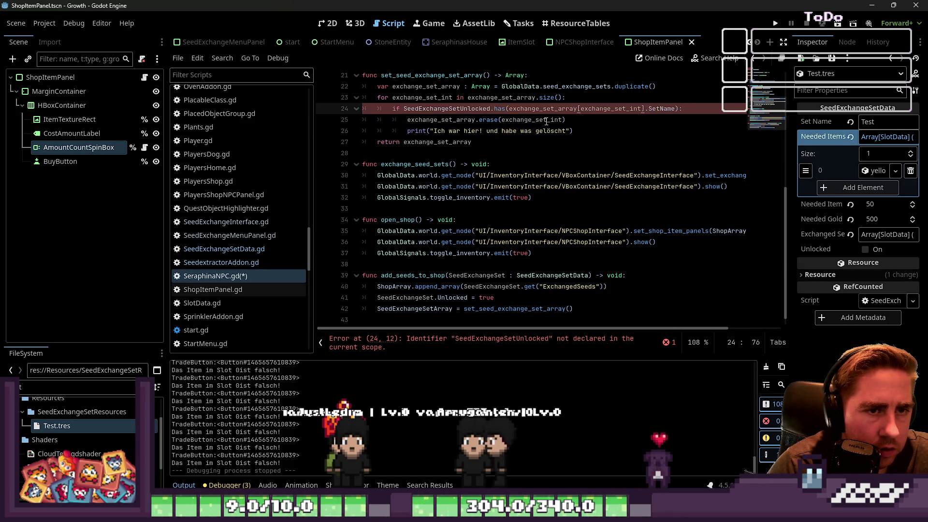
pyautogui.moveTo(521, 110); pyautogui.dragTo(675, 112)
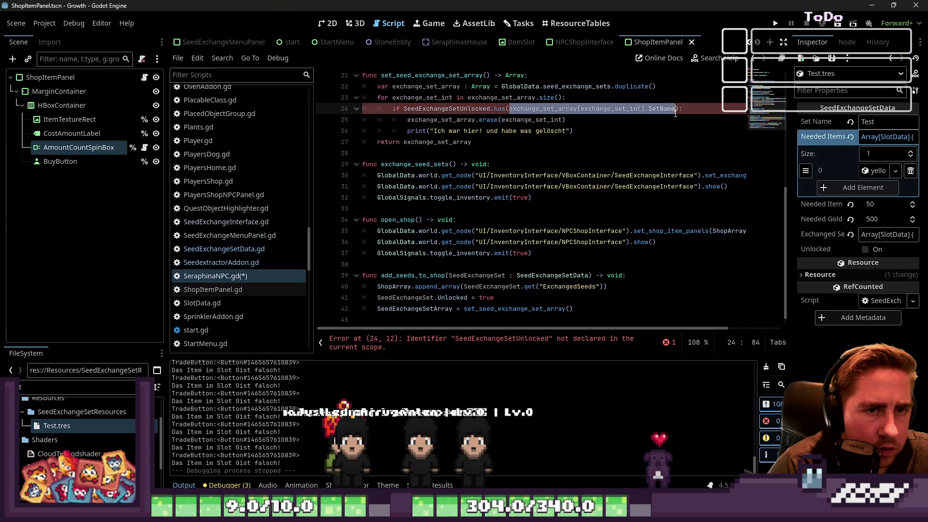
pyautogui.click(710, 114)
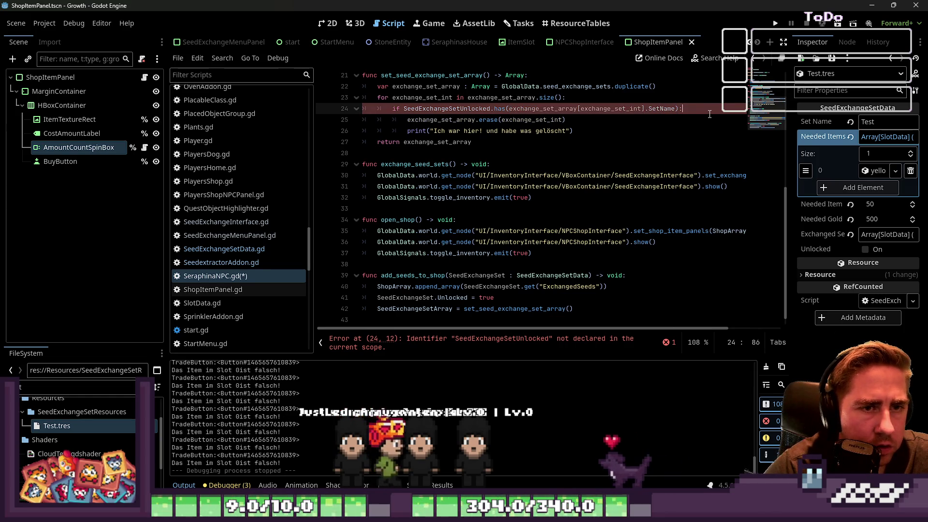
pyautogui.hotkey('ctrl', 'z')
pyautogui.hotkey('ctrl', 'z')
pyautogui.hotkey('ctrl', 'z')
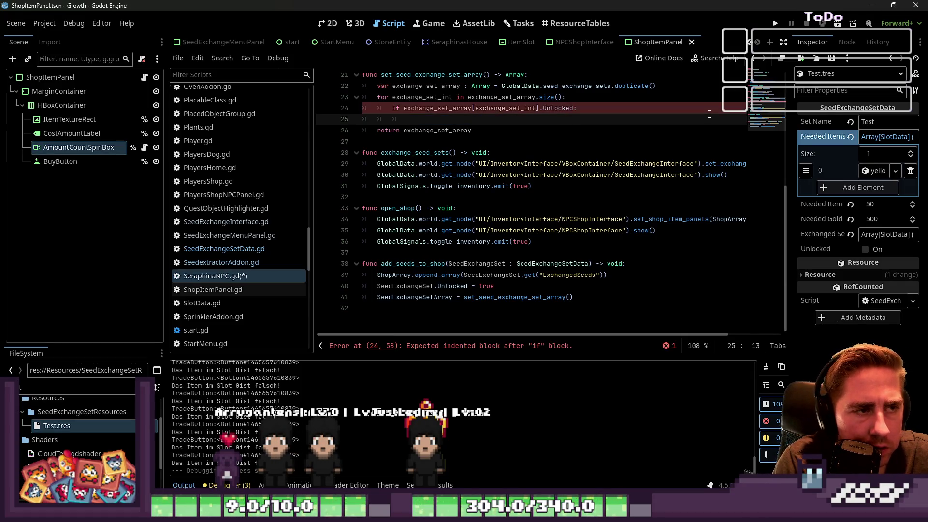
# Add a blank line after the array declaration and copy GlobalData.seed_exchange_sets
pyautogui.press('Up')
pyautogui.press('Up')
pyautogui.press('Up')
pyautogui.press('Down')
pyautogui.press('Down')
pyautogui.press('Down')
pyautogui.press('Up')
pyautogui.press('Up')
pyautogui.press('Up')
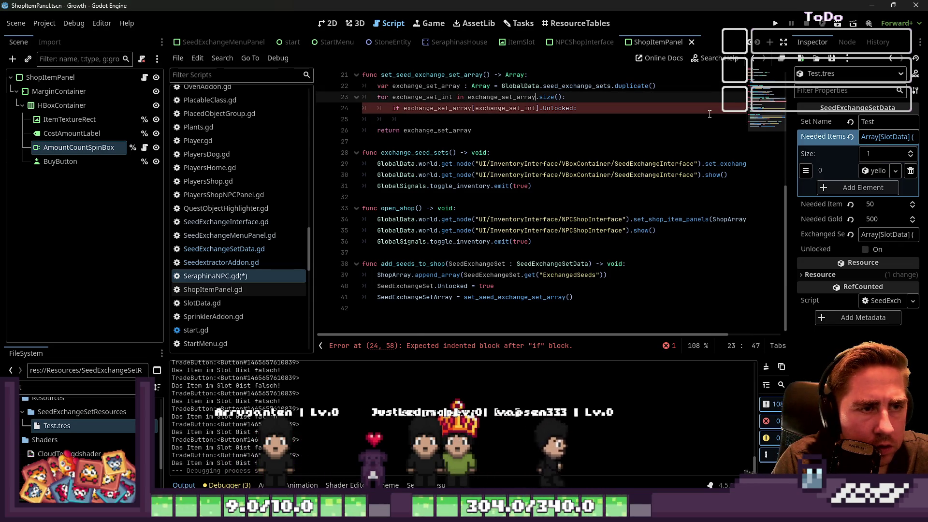
pyautogui.press('Down')
pyautogui.press('Right')
pyautogui.press('Right')
pyautogui.press('Right')
pyautogui.press('Up')
pyautogui.press('Up')
pyautogui.hotkey('ctrl', 'Right')
pyautogui.press('Return')
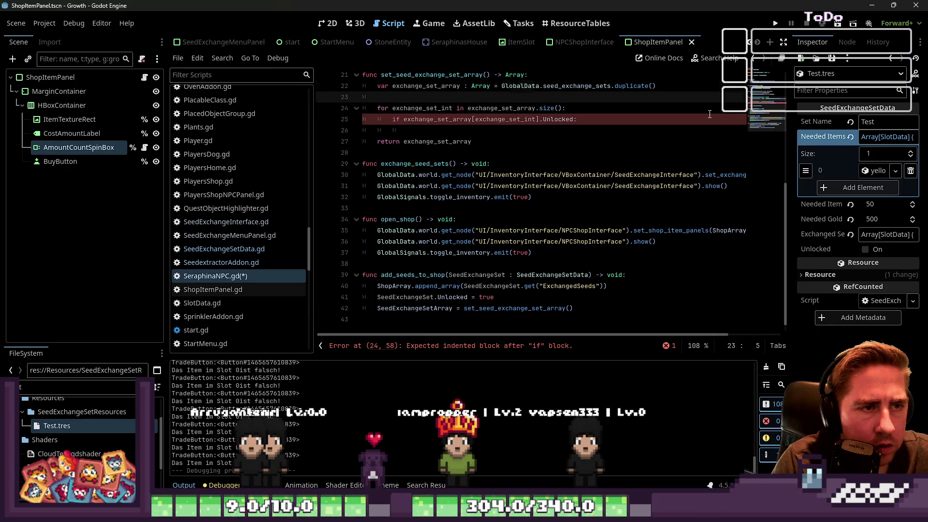
pyautogui.press('Up')
pyautogui.hotkey('ctrl', 'Right')
pyautogui.hotkey('ctrl', 'Right')
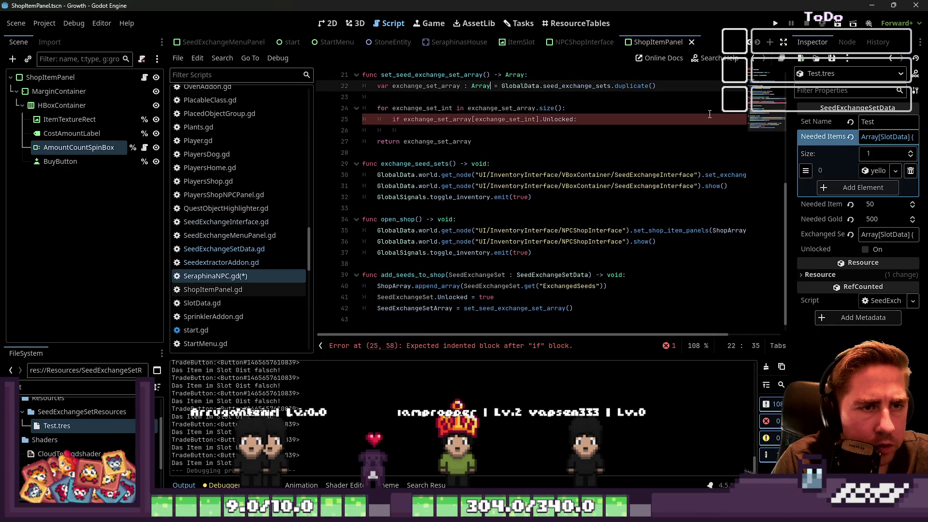
pyautogui.hotkey('ctrl', 'Right')
pyautogui.press('Right')
pyautogui.hotkey('ctrl', 'shift', 'Right')
pyautogui.hotkey('ctrl', 'shift', 'Right')
pyautogui.hotkey('ctrl', 'shift', 'Right')
pyautogui.hotkey('ctrl', 'c')
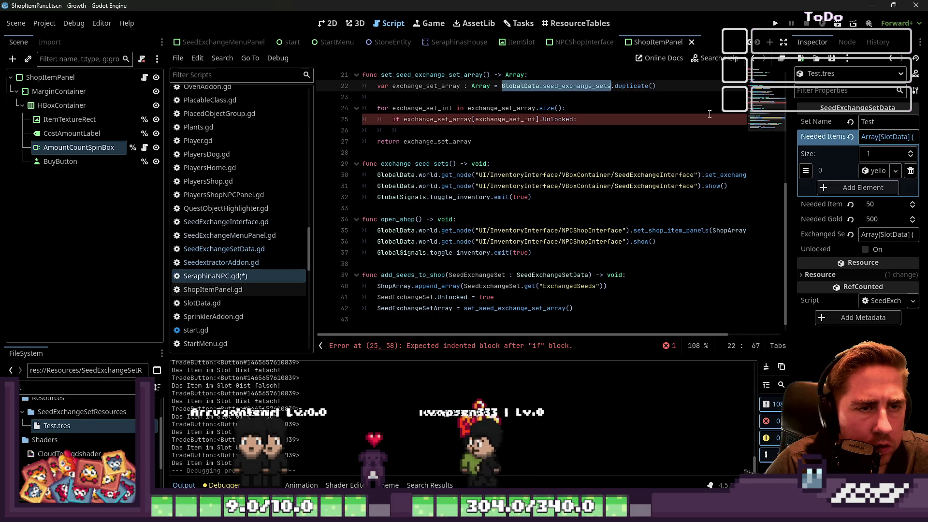
# Make the for loop iterate directly over GlobalData.seed_exchange_sets
pyautogui.press('Down')
pyautogui.press('Down')
pyautogui.press('Left')
pyautogui.hotkey('ctrl', 'shift', 'Left')
pyautogui.hotkey('ctrl', 'shift', 'Left')
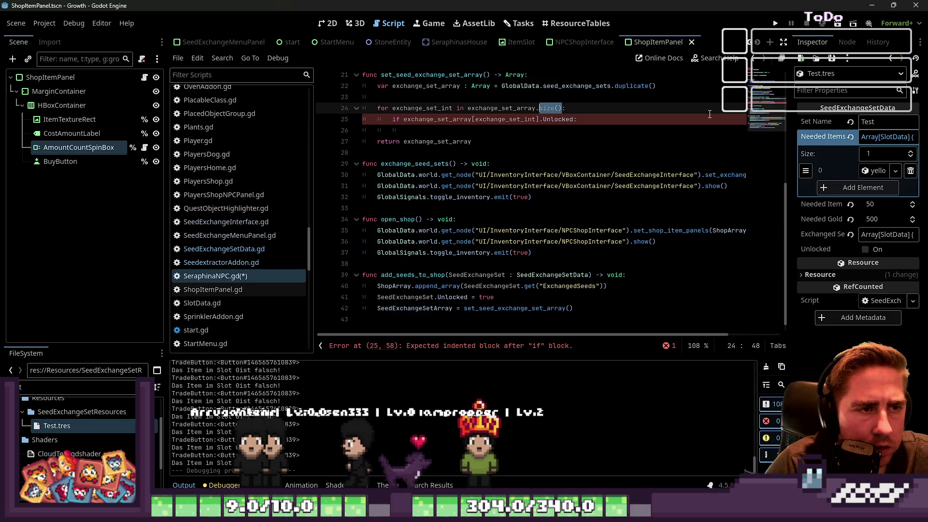
pyautogui.hotkey('ctrl', 'shift', 'Left')
pyautogui.hotkey('ctrl', 'shift', 'Left')
pyautogui.hotkey('ctrl', 'v')
# Initialize exchange_set_array as an empty array instead of a copy of the sets
pyautogui.press('Down')
pyautogui.press('Home')
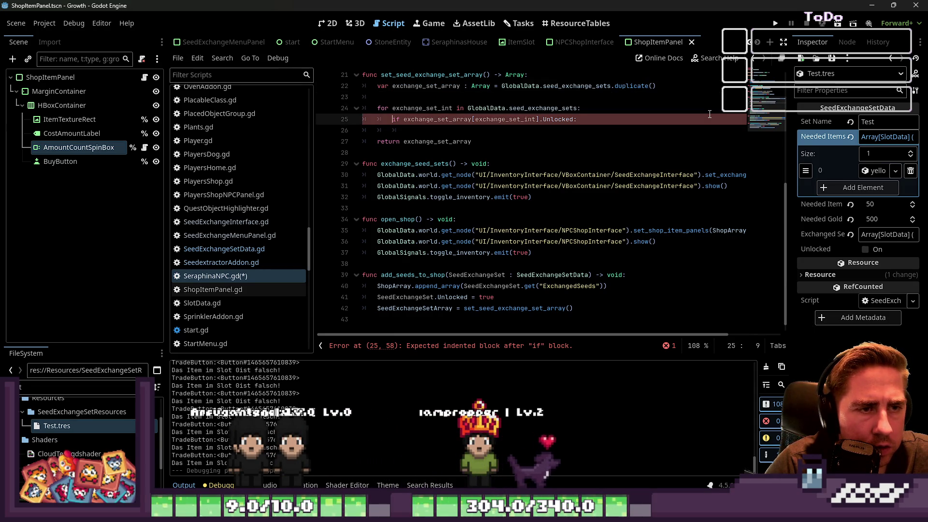
pyautogui.press('Up')
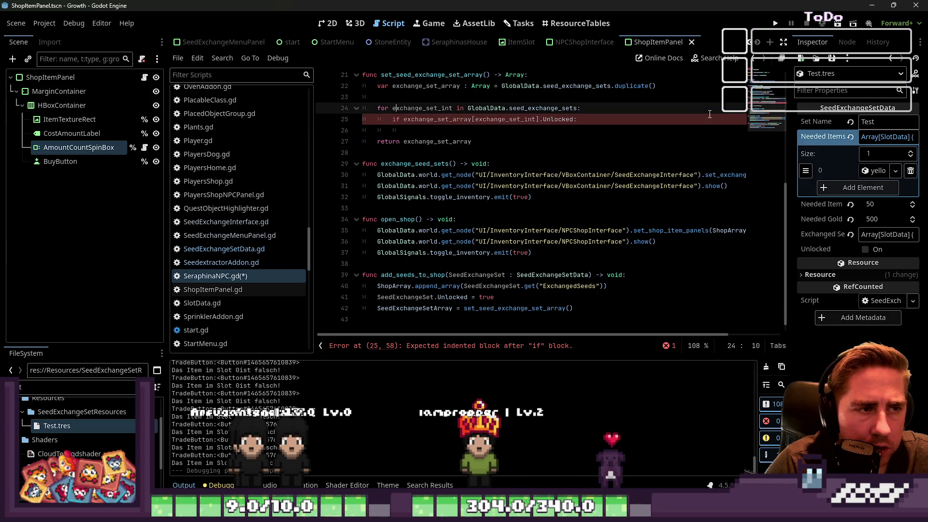
pyautogui.press('Down')
pyautogui.press('Down')
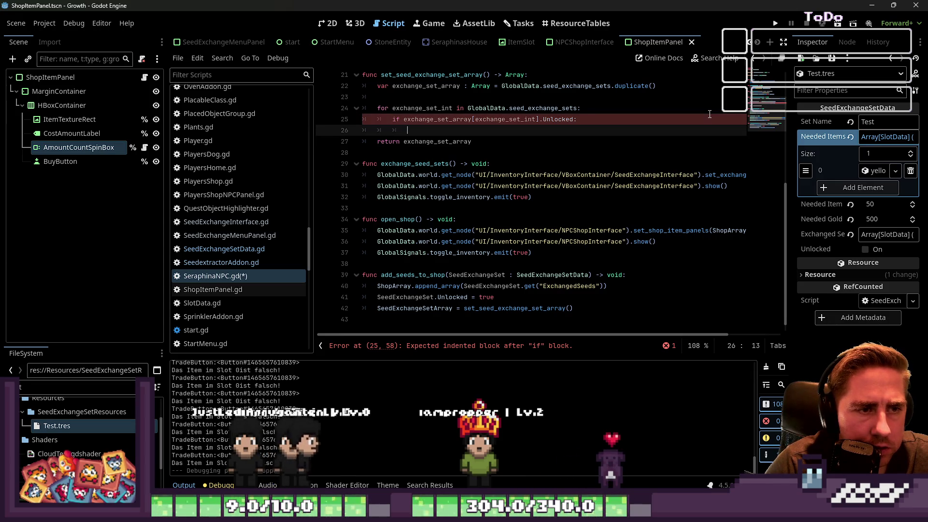
pyautogui.press('Up')
pyautogui.press('Up')
pyautogui.press('Up')
pyautogui.press('Up')
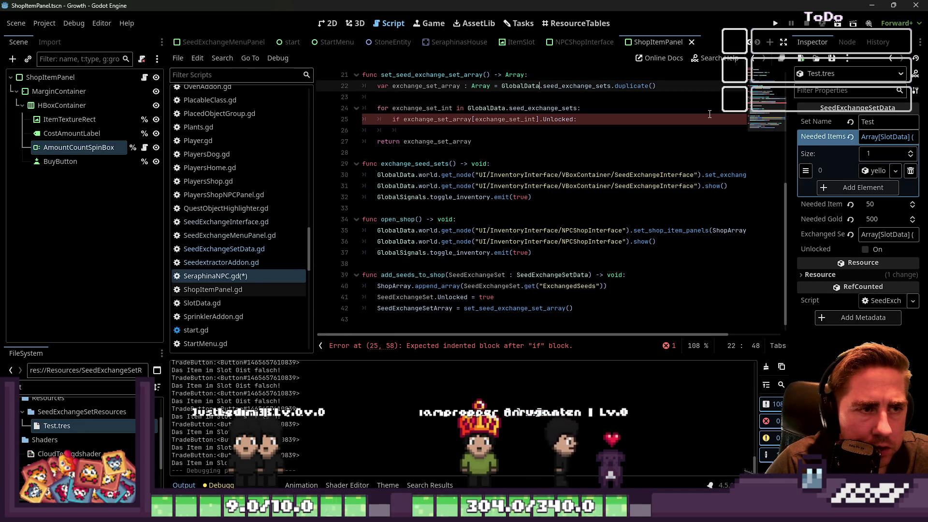
pyautogui.hotkey('ctrl', 'd')
pyautogui.press('BackSpace')
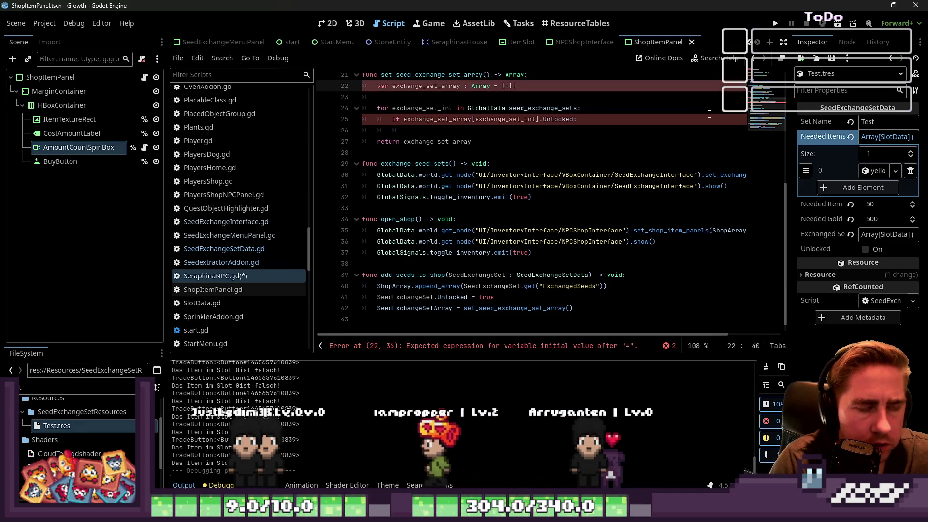
pyautogui.write('[')
# Make the if check reference GlobalData.seed_exchange_sets instead of exchange_set_array
pyautogui.press('Down')
pyautogui.press('Down')
pyautogui.hotkey('ctrl', 'Left')
pyautogui.hotkey('ctrl', 'Left')
pyautogui.hotkey('ctrl', 'Left')
pyautogui.press('Right')
pyautogui.press('Right')
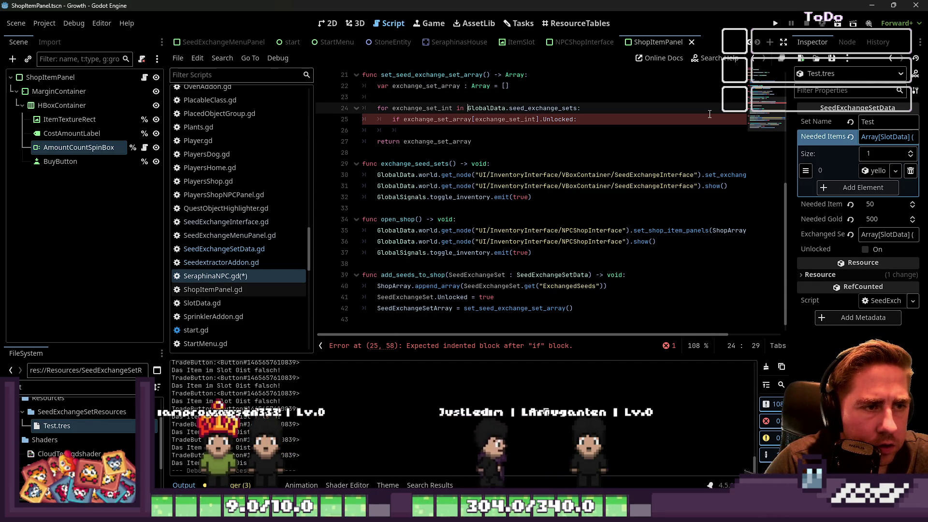
pyautogui.press('Down')
pyautogui.hotkey('ctrl', 'Right')
pyautogui.hotkey('ctrl', 'v')
# Add an exchange_set_array.append() call in the loop body
pyautogui.press('Down')
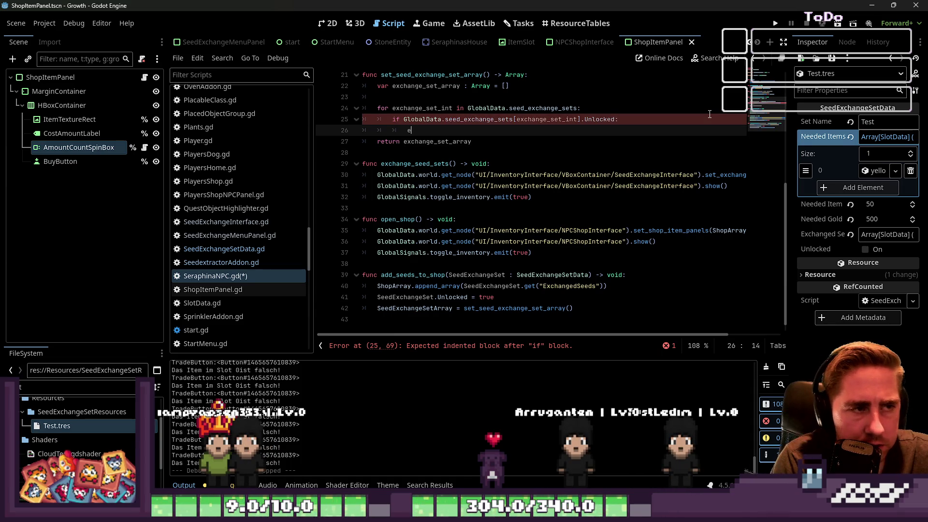
pyautogui.write('xchange')
pyautogui.press('Down')
pyautogui.press('Down')
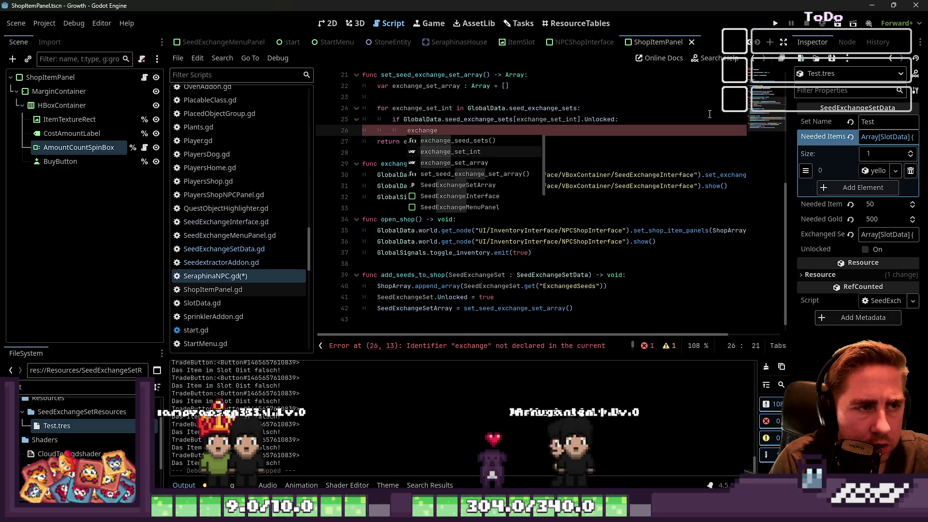
pyautogui.press('Return')
pyautogui.write('append')
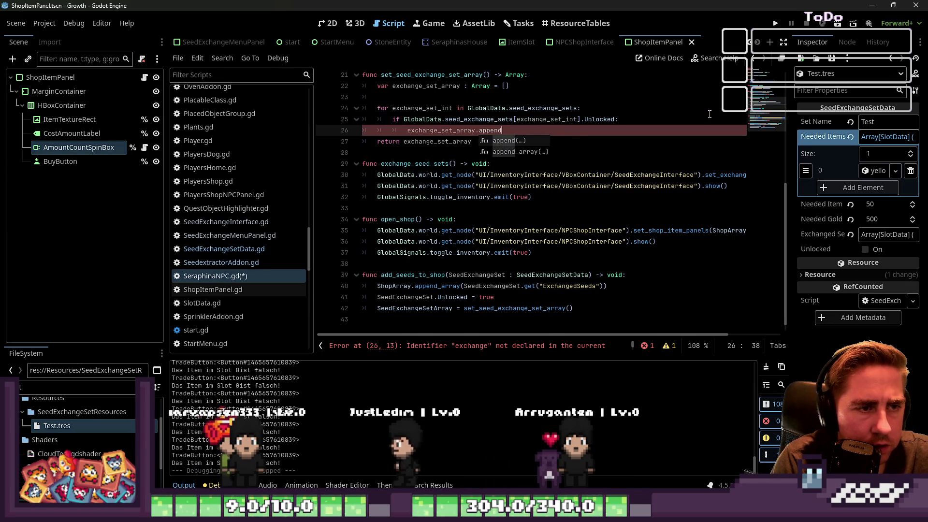
pyautogui.press('Return')
pyautogui.press('Right')
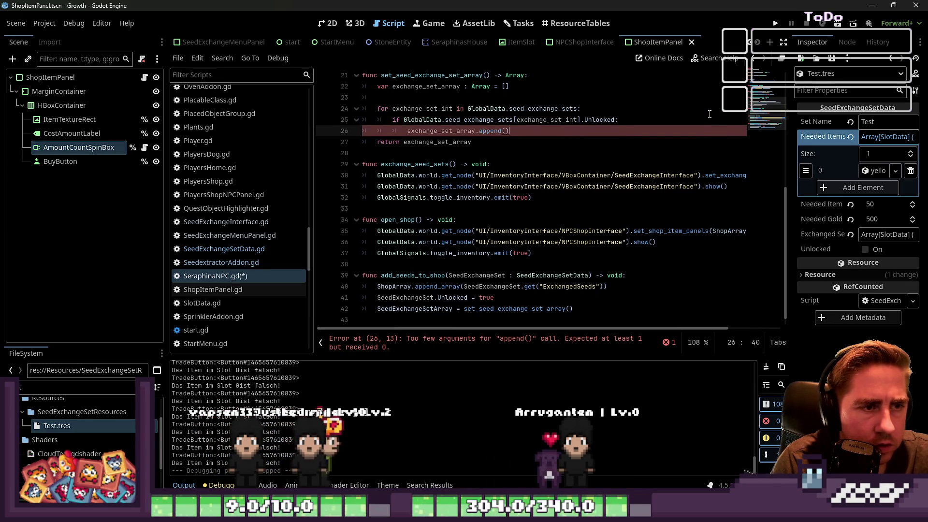
# Copy the set lookup from the Unlocked check into the append call
pyautogui.press('Up')
pyautogui.press('End')
pyautogui.press('Left')
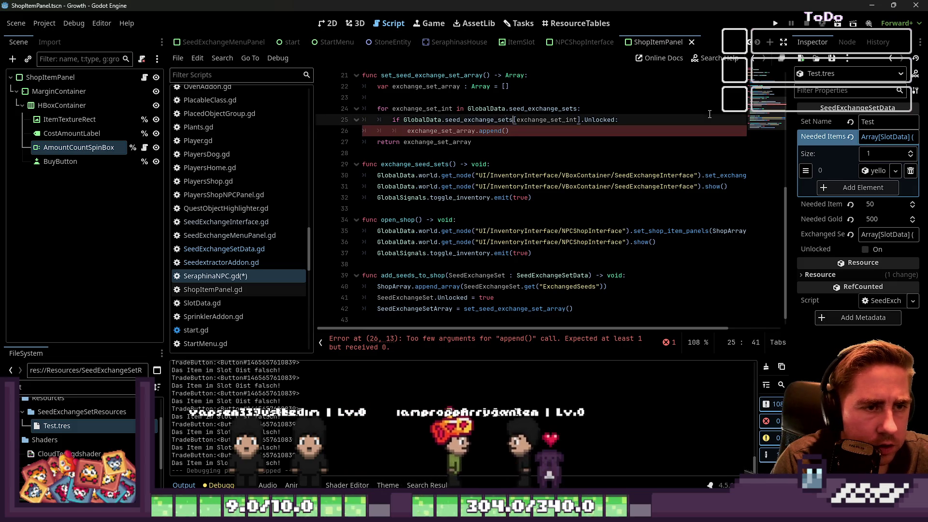
pyautogui.hotkey('ctrl', 'shift', 'Left')
pyautogui.hotkey('ctrl', 'shift', 'Left')
pyautogui.hotkey('ctrl', 'shift', 'Left')
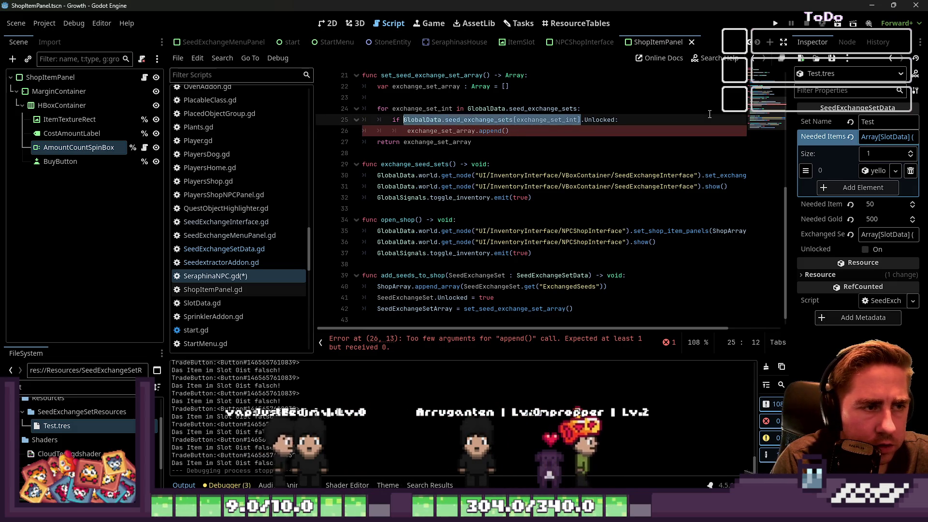
pyautogui.press('Down')
pyautogui.hotkey('ctrl', 'Right')
pyautogui.hotkey('ctrl', 'Right')
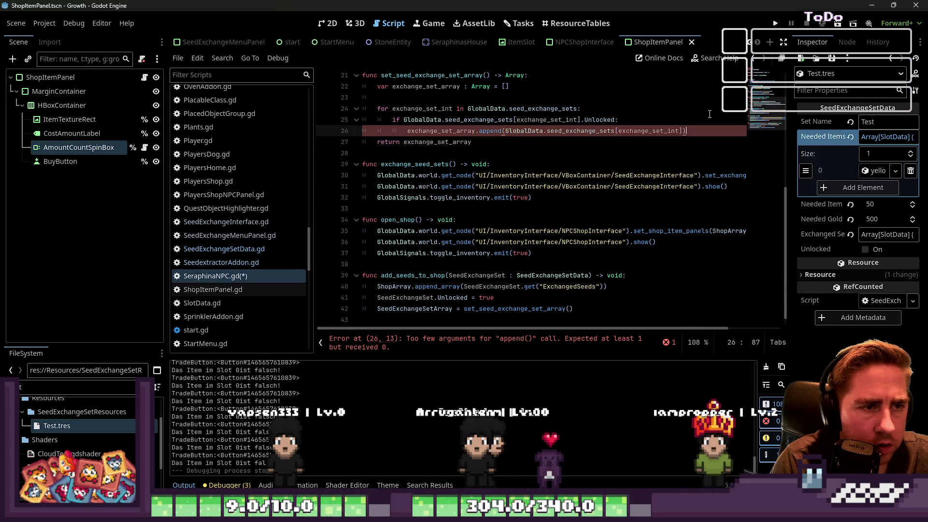
pyautogui.press('Down')
pyautogui.press('Home')
pyautogui.press('Home')
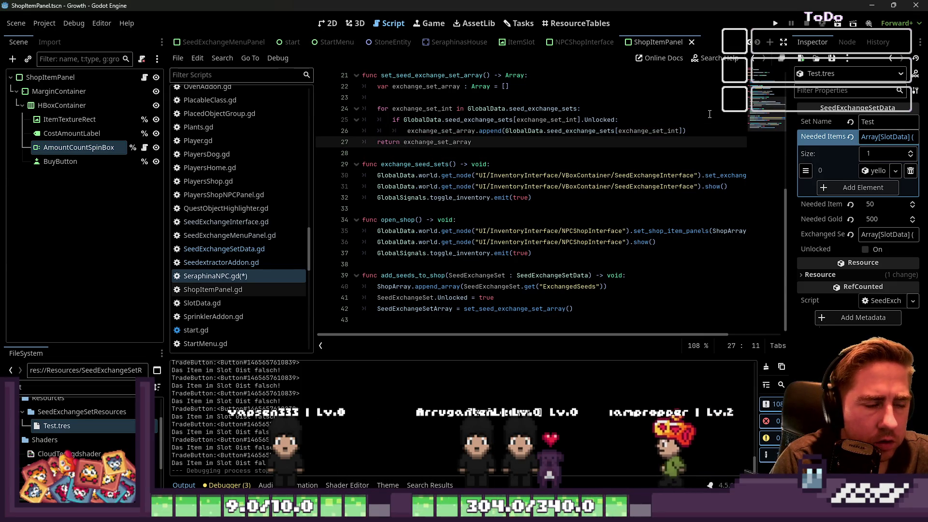
# Add 'continue' under the Unlocked check, dedent the append line, and save SeraphinaNPC.gd
pyautogui.click(526, 120)
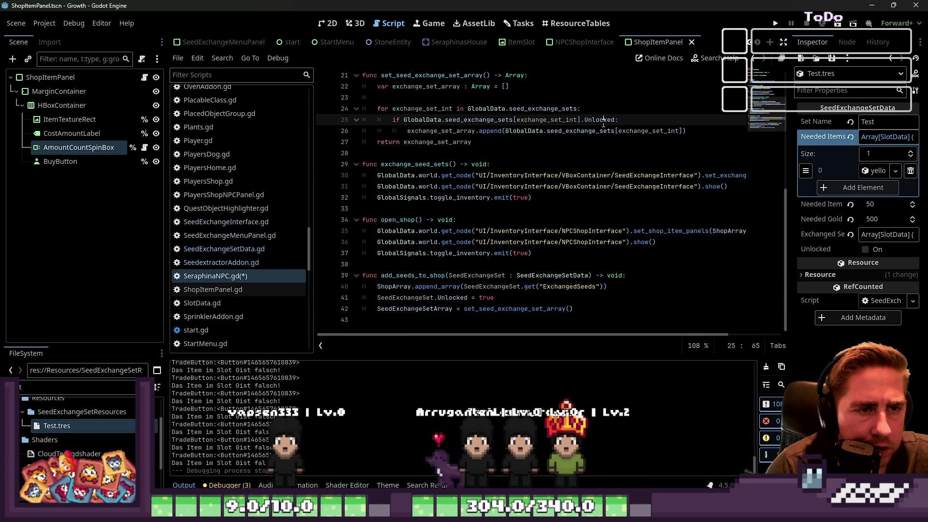
pyautogui.press('Return')
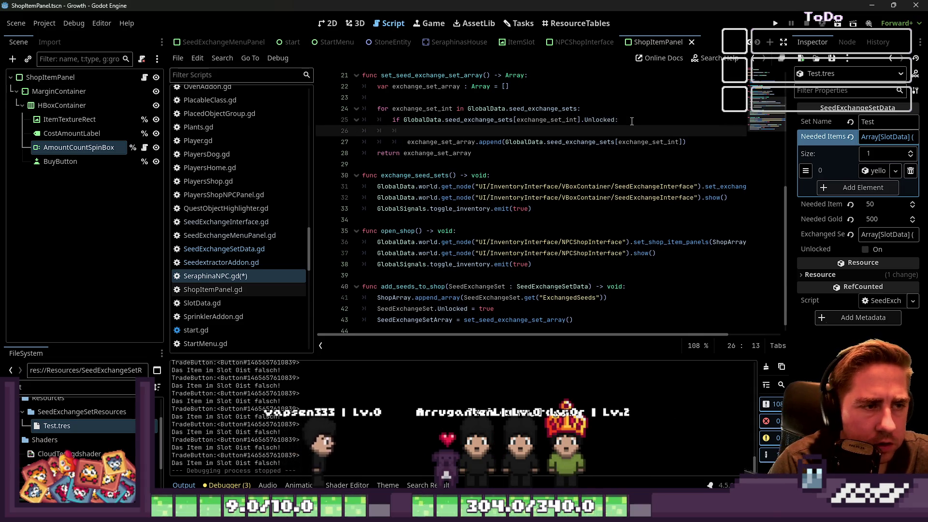
pyautogui.write('continue')
pyautogui.press('Down')
pyautogui.hotkey('shift', 'Tab')
pyautogui.press('Up')
pyautogui.press('Home')
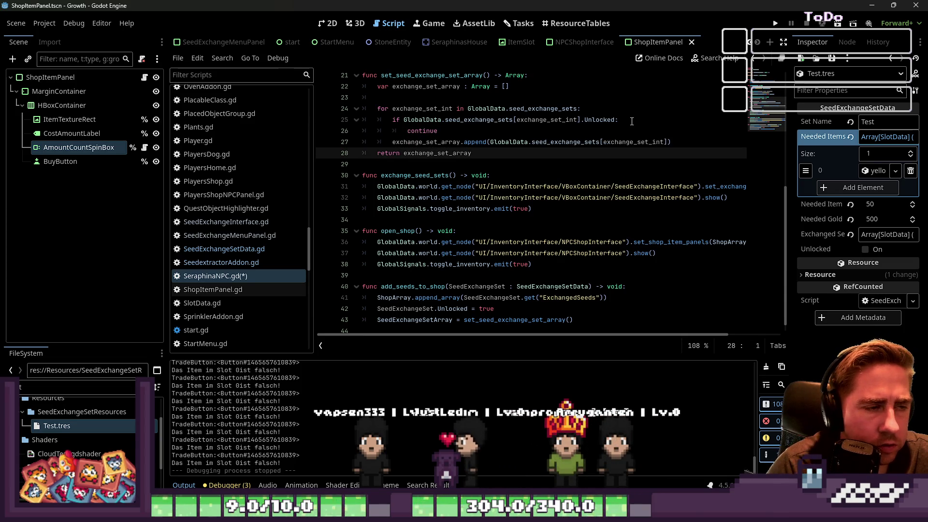
pyautogui.hotkey('ctrl', 's')
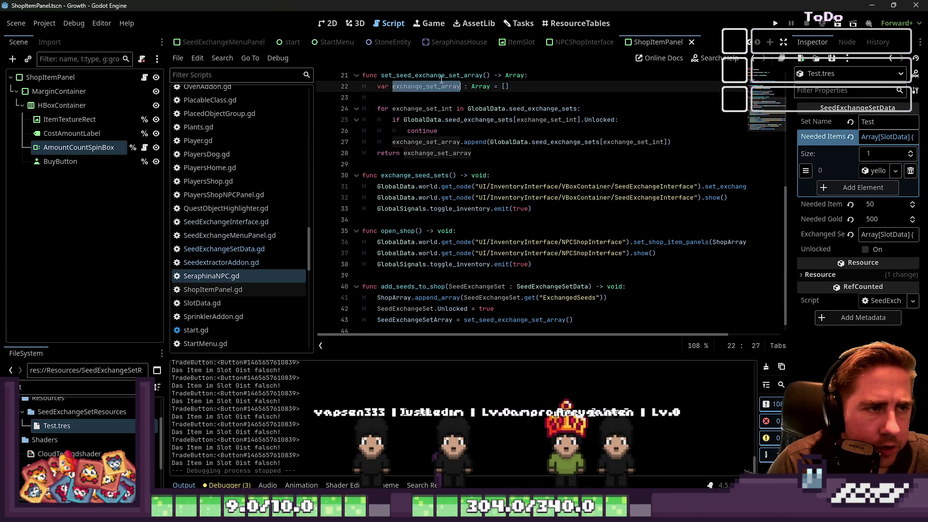
# Review the SeedExchangeSet parameter in add_seeds_to_shop, then run the project
pyautogui.click(469, 319)
pyautogui.scroll(-1, 469, 308)
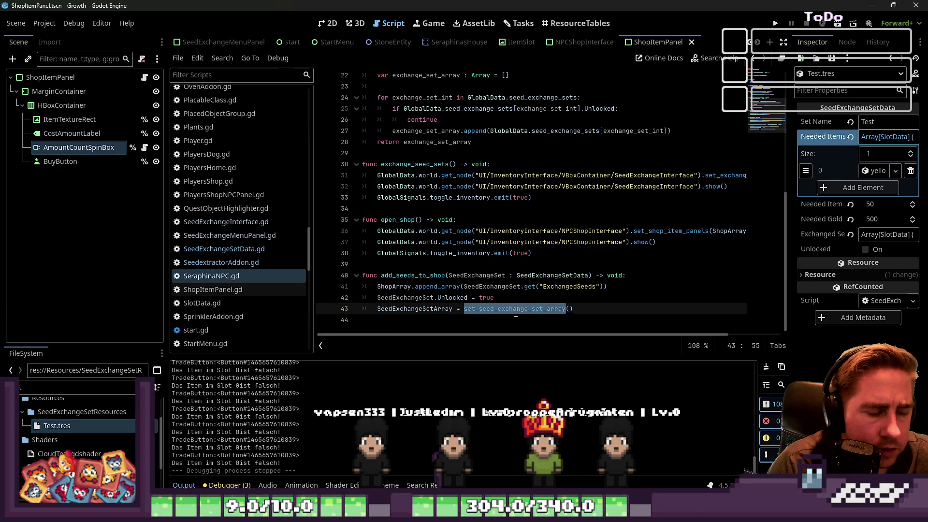
pyautogui.click(522, 290)
pyautogui.doubleClick(529, 276)
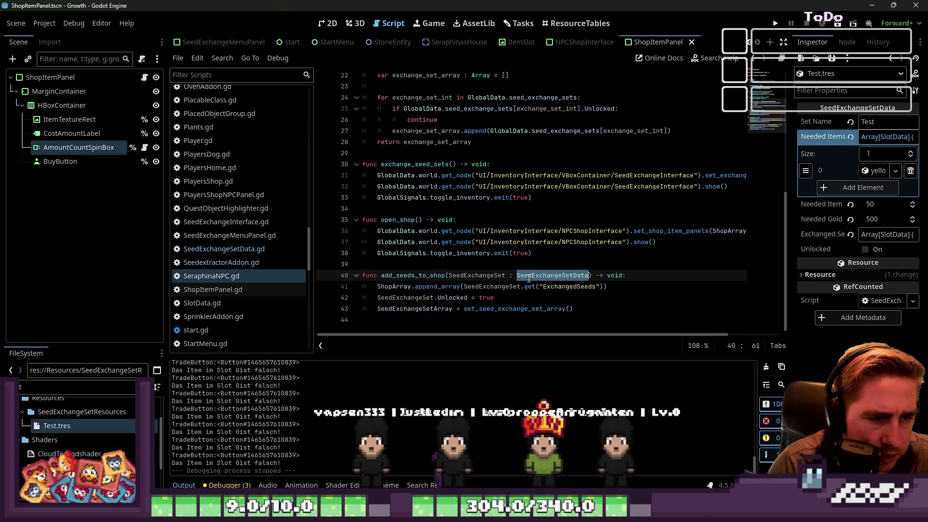
pyautogui.doubleClick(484, 275)
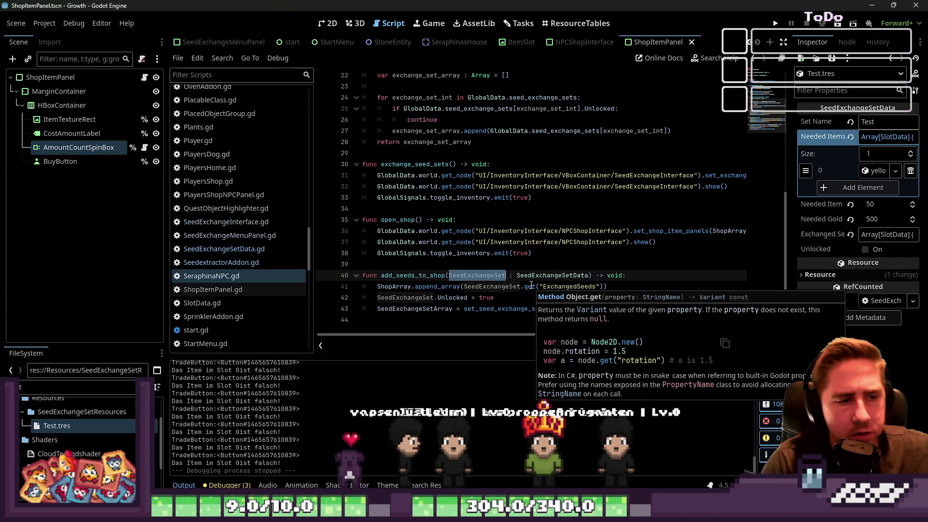
pyautogui.moveTo(529, 282)
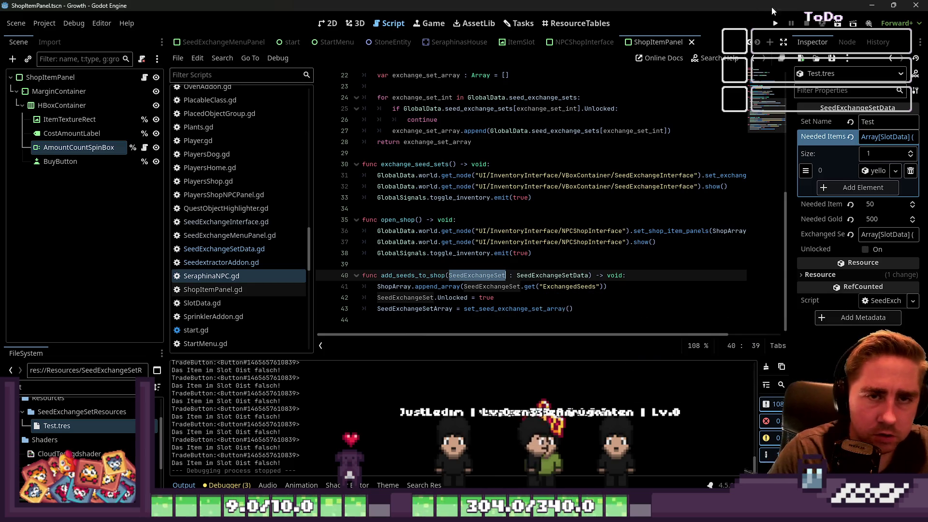
pyautogui.click(773, 26)
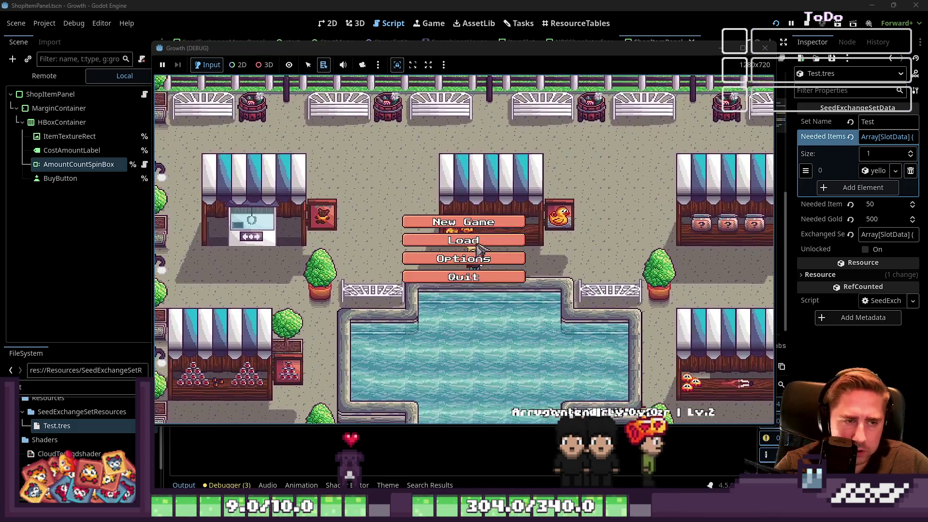
# Start a new game with a character named 'asd' and begin play
pyautogui.click(493, 220)
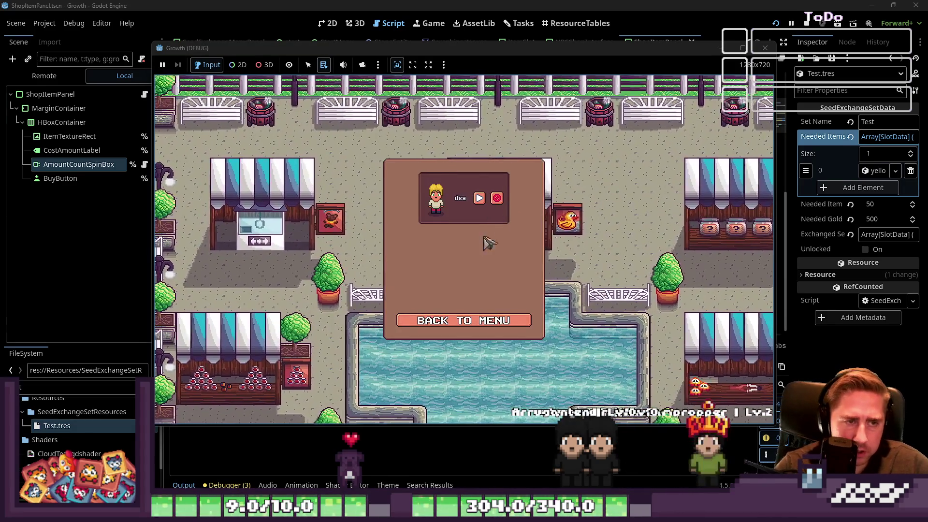
pyautogui.click(497, 198)
pyautogui.click(493, 220)
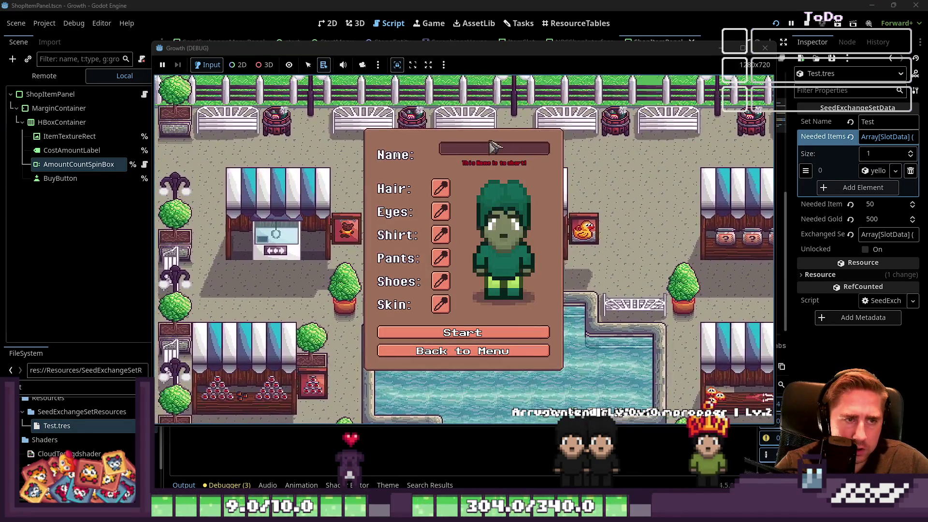
pyautogui.write('asd')
pyautogui.click(475, 331)
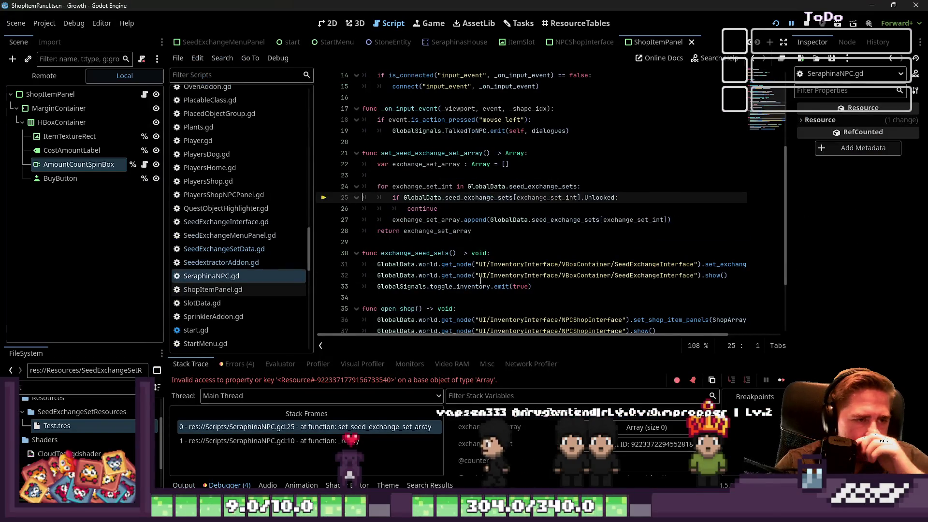
# Change the loop header to iterate over GlobalData.seed_exchange_sets.size() and restart the game
pyautogui.click(465, 220)
pyautogui.doubleClick(482, 198)
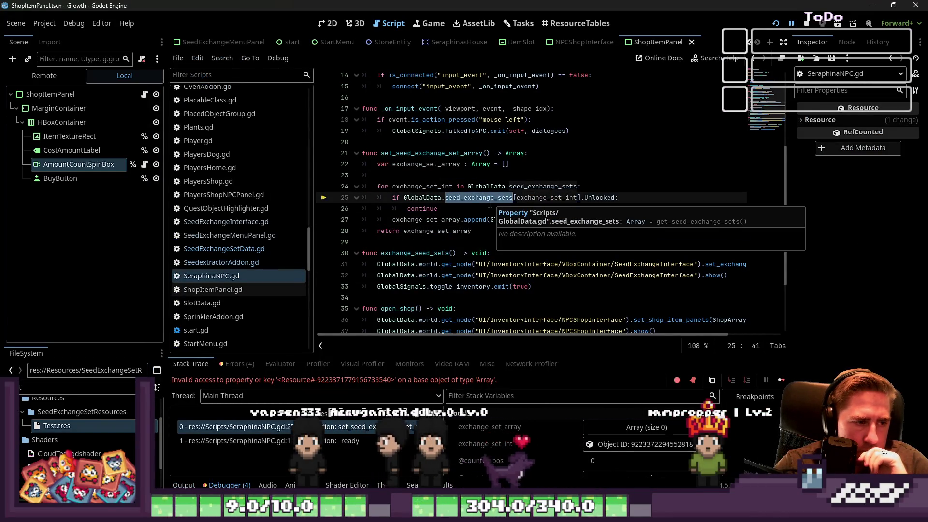
pyautogui.click(486, 209)
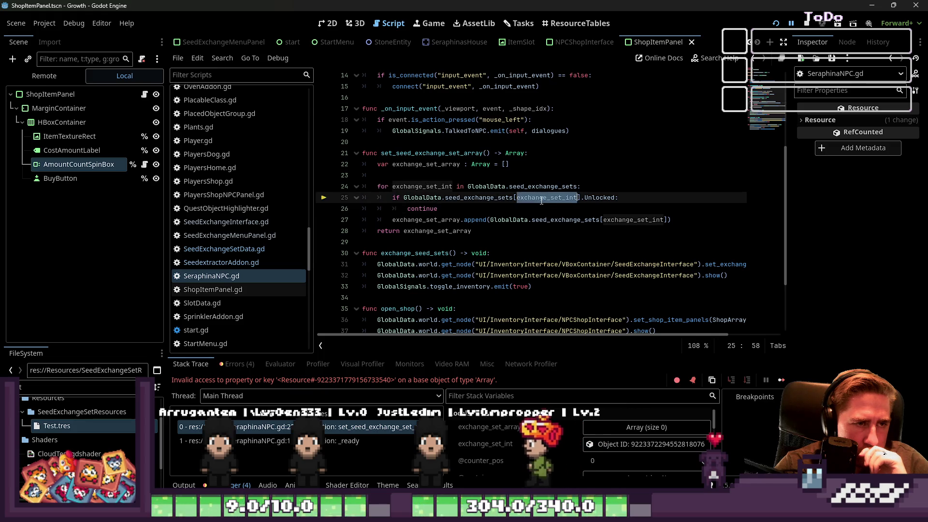
pyautogui.click(578, 187)
pyautogui.write('.size():')
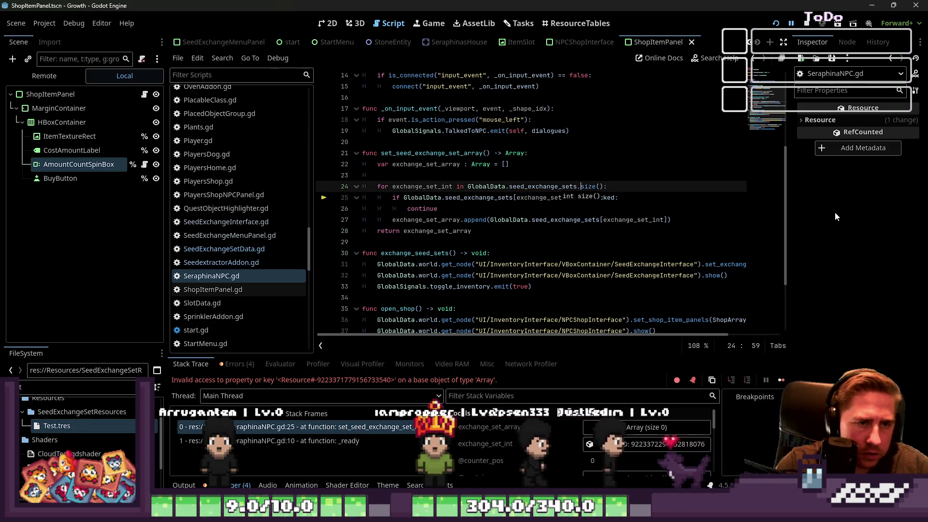
pyautogui.hotkey('ctrl', 'Left')
pyautogui.hotkey('ctrl', 'Left')
pyautogui.hotkey('ctrl', 'Left')
pyautogui.press('Down')
pyautogui.hotkey('ctrl', 'Right')
pyautogui.hotkey('ctrl', 'Right')
pyautogui.hotkey('ctrl', 'Right')
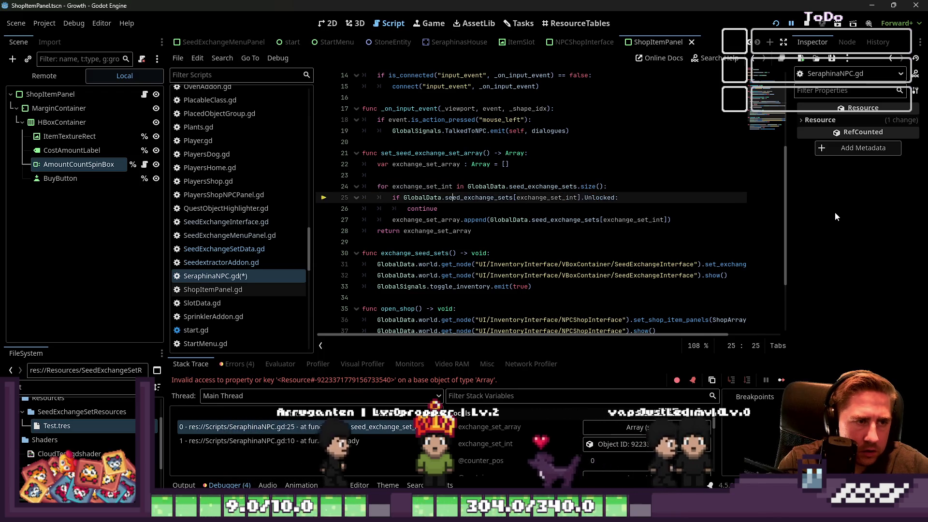
pyautogui.press('Right')
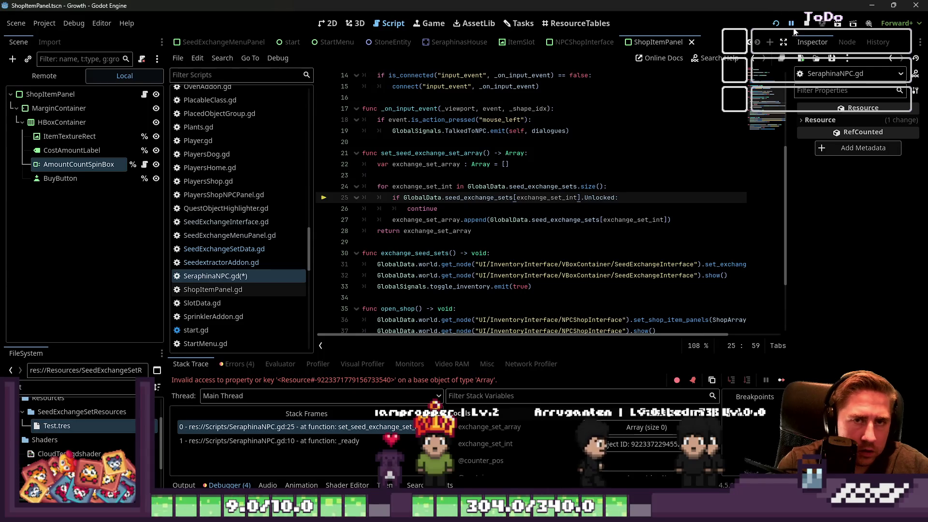
pyautogui.click(776, 23)
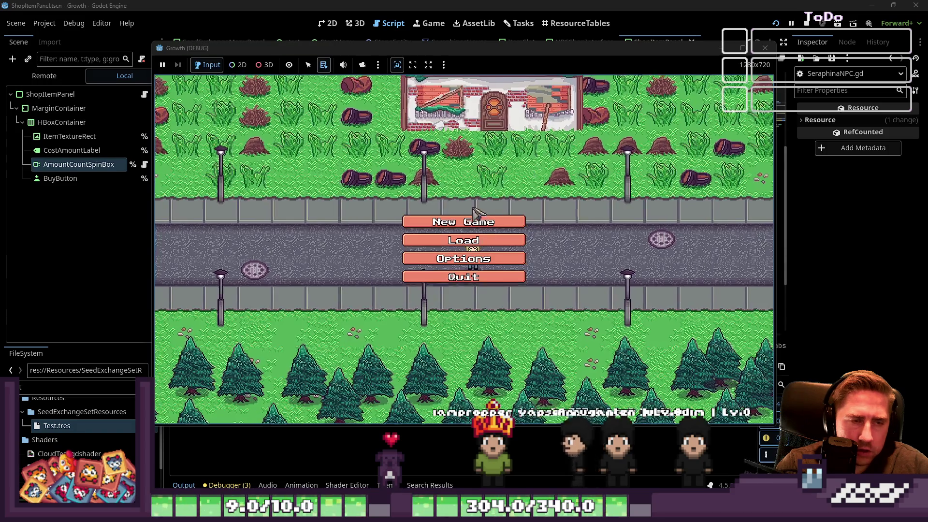
# Create a new character named 'ads' and start playing
pyautogui.click(460, 218)
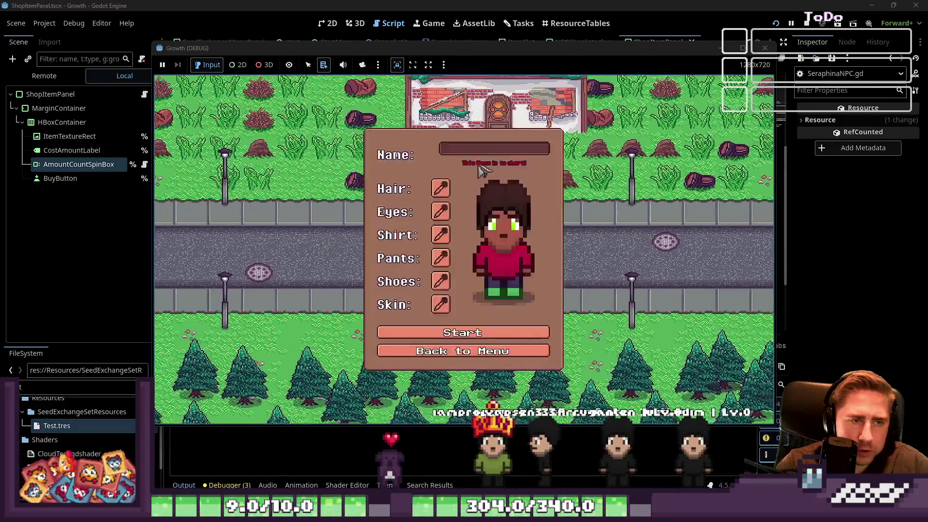
pyautogui.write('ads')
pyautogui.click(440, 326)
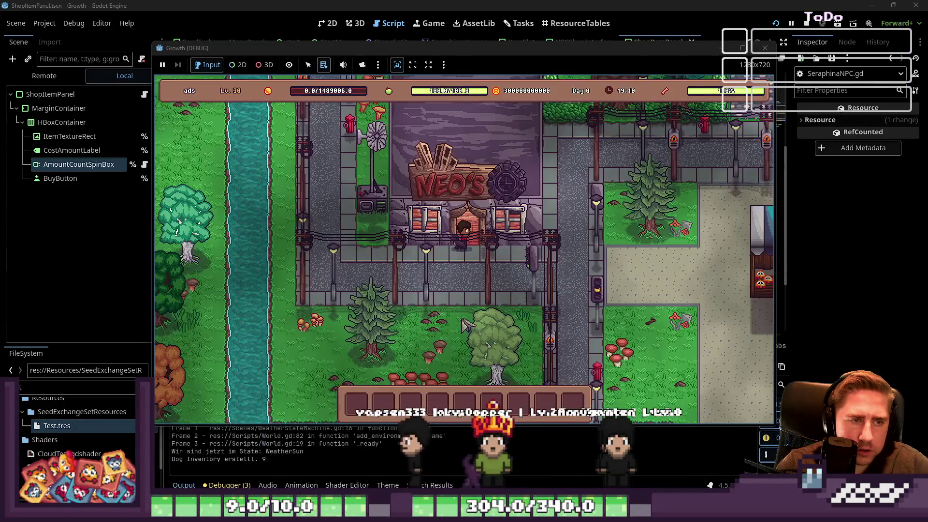
# Walk the character toward the shop NPC, briefly checking the inventory grid
pyautogui.press('d')
pyautogui.press('w')
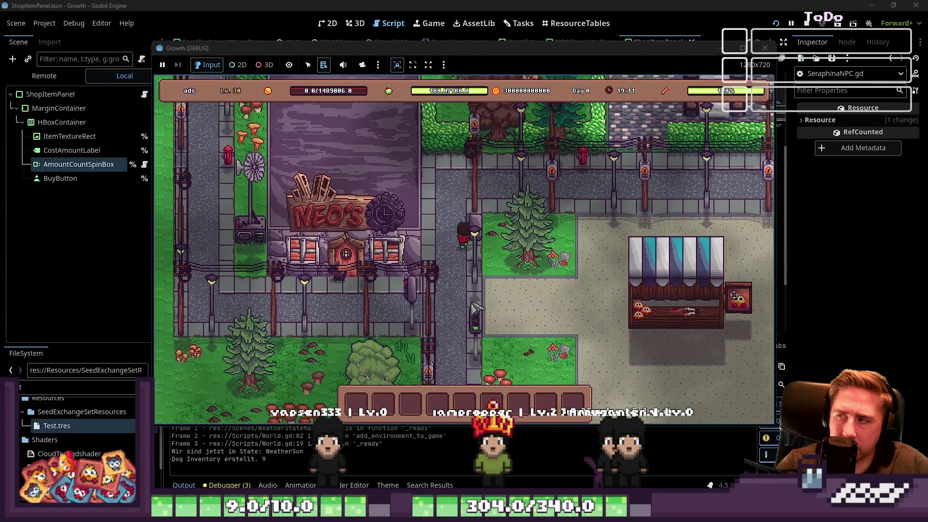
pyautogui.press('d')
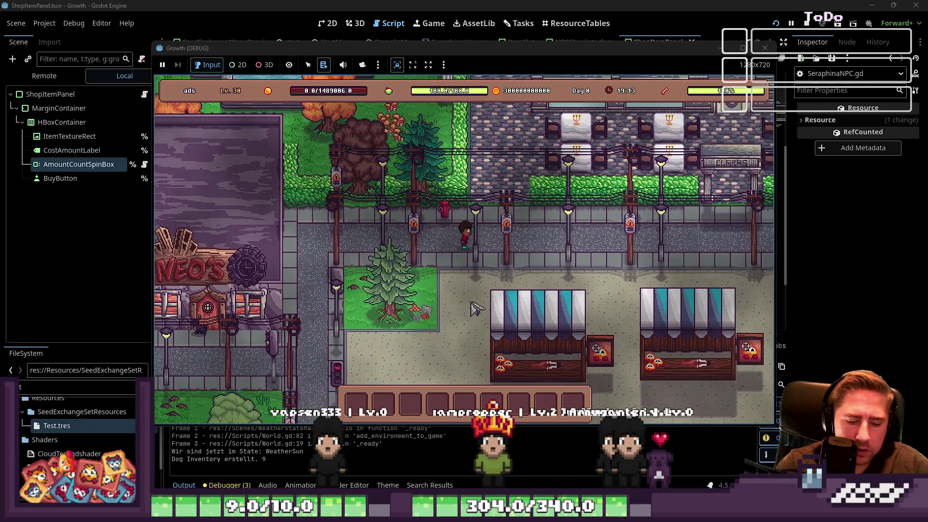
pyautogui.press('i')
pyautogui.scroll(-10, 621, 207)
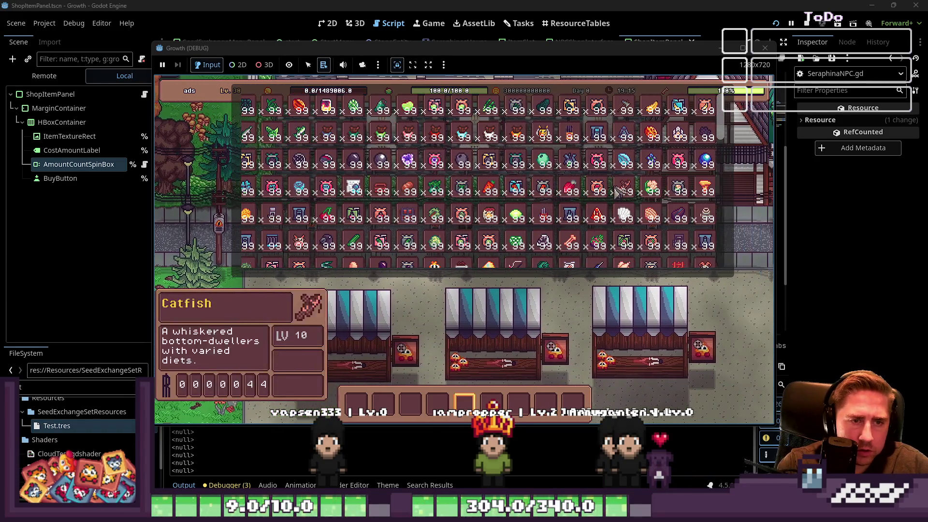
pyautogui.press('d')
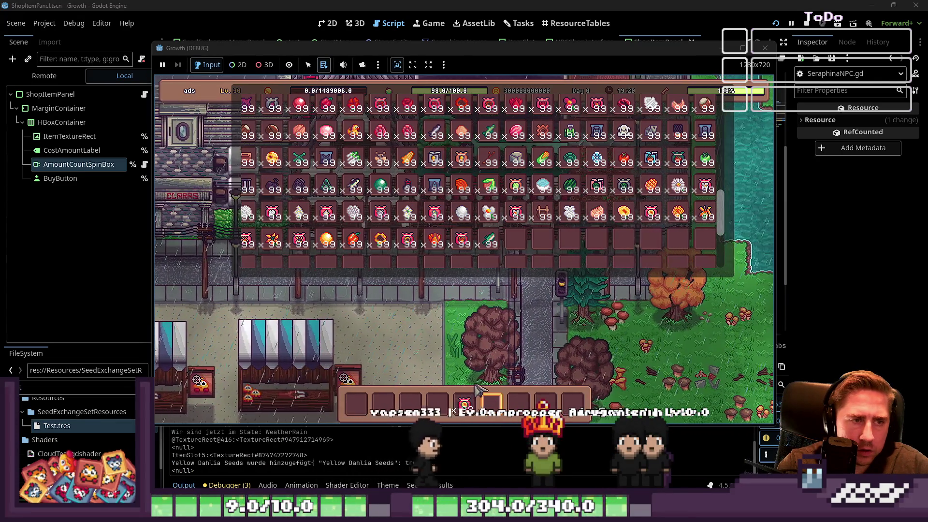
pyautogui.press('i')
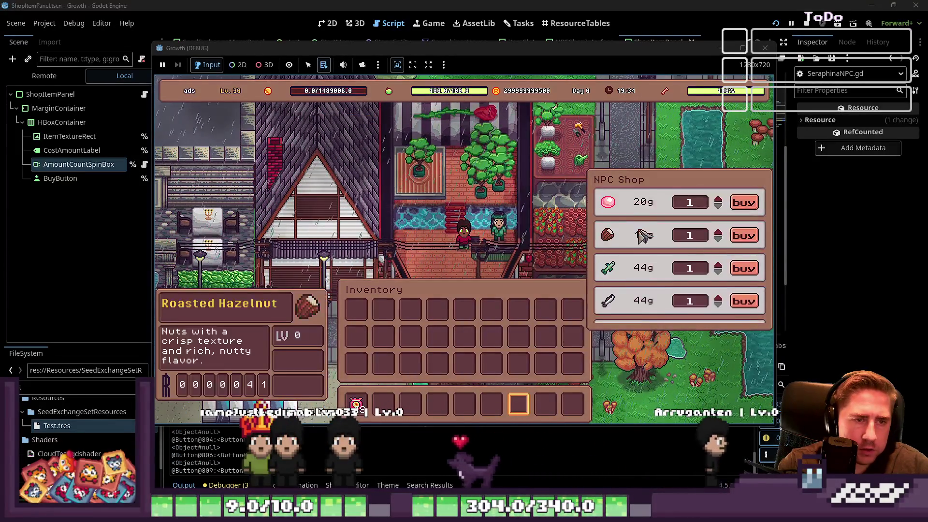
pyautogui.scroll(1, 677, 295)
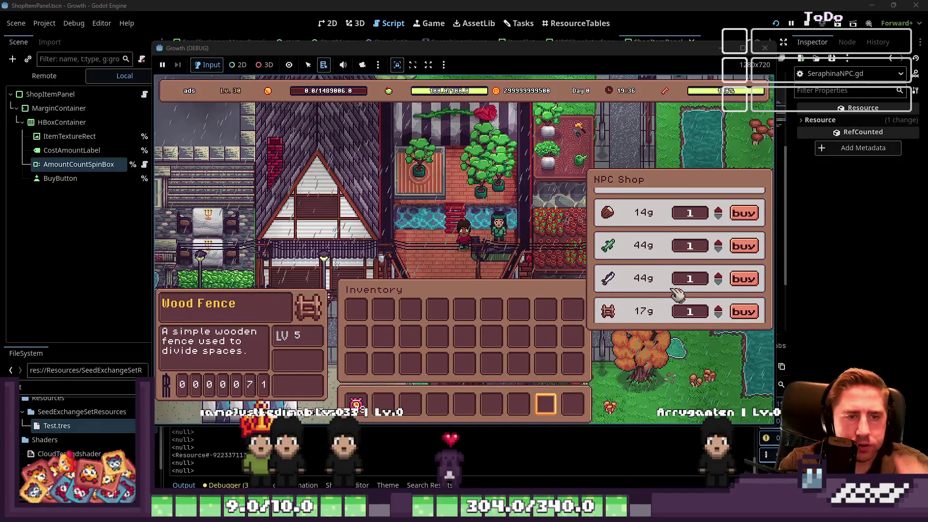